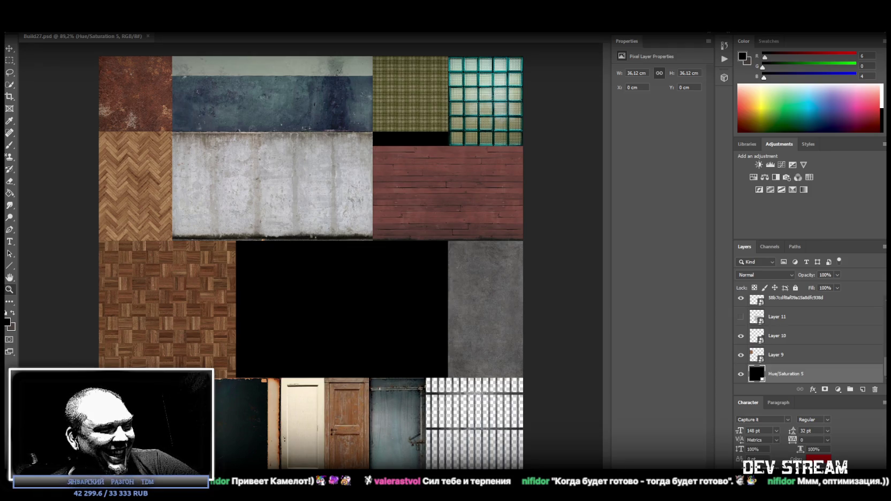
Switch from Photoshop to the Unity editor showing the city scene.
key(alt+Tab)
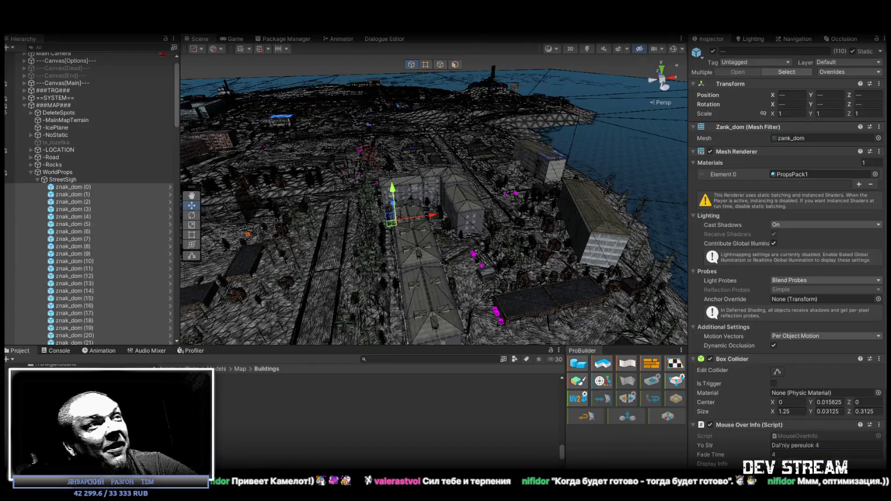
Duplicate znak_dom (109) as znak_dom (110) and place it on a building wall, rotated 270 on Z.
scroll(68, 241, down, 10)
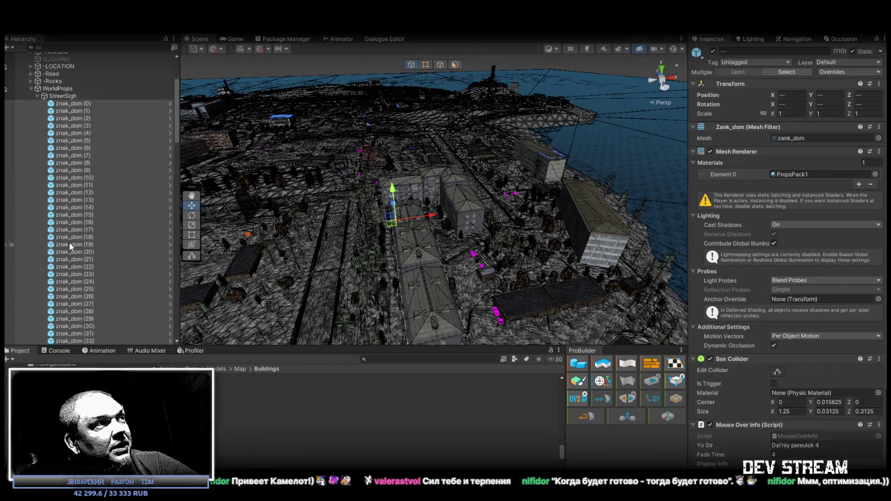
scroll(68, 241, down, 12)
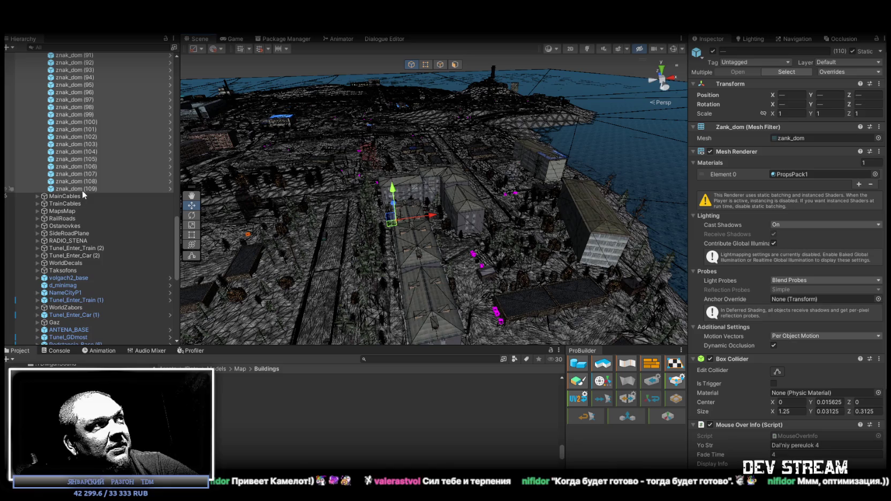
click(82, 189)
drag(283, 171, 435, 213)
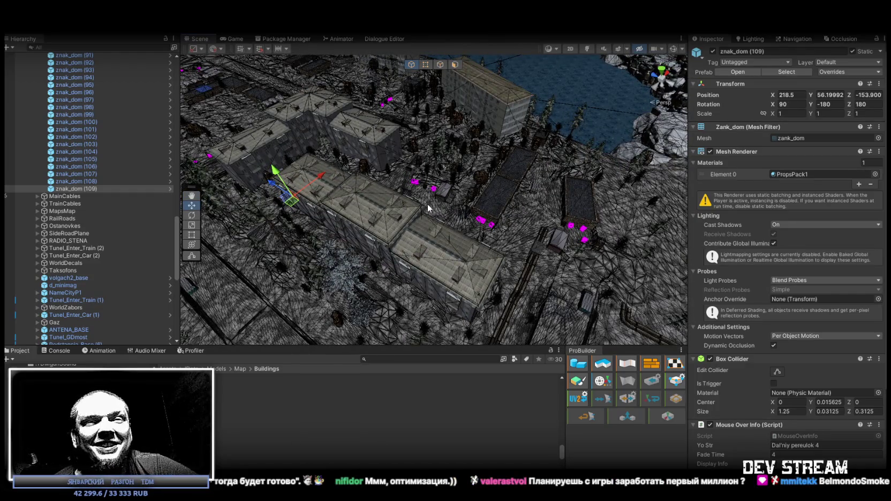
mouse_move(438, 98)
mouse_down()
mouse_move(401, 170)
mouse_move(589, 146)
mouse_move(603, 170)
mouse_move(537, 179)
mouse_move(625, 156)
mouse_up()
double_click(80, 182)
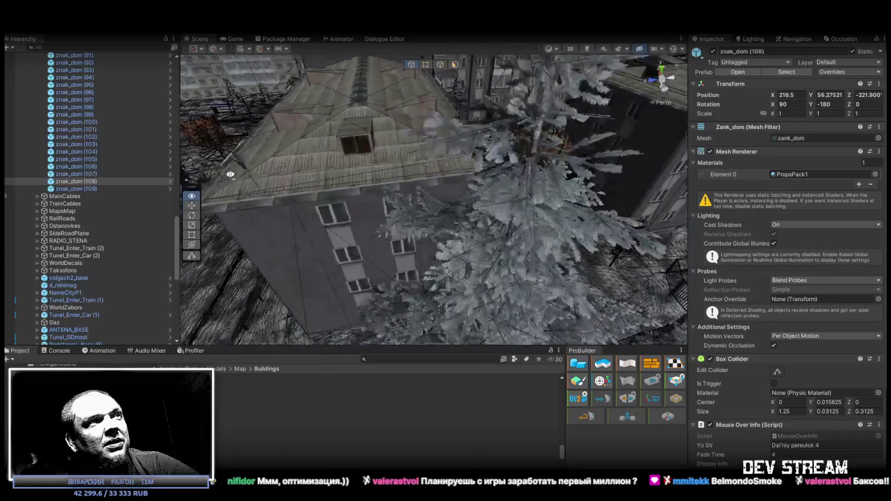
click(74, 188)
mouse_move(273, 184)
mouse_down()
mouse_move(498, 204)
mouse_move(573, 195)
mouse_up()
key(ctrl+d)
mouse_move(539, 121)
mouse_down()
mouse_move(442, 260)
mouse_move(420, 269)
mouse_move(482, 279)
mouse_move(535, 270)
mouse_move(463, 179)
mouse_move(434, 194)
mouse_up()
key(e)
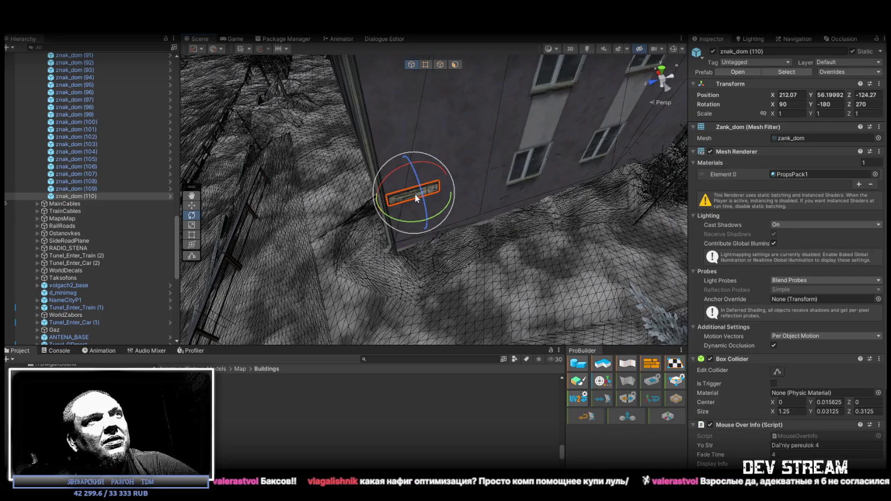
Slide znak_dom (110) along the wall to position 212.96, 55.93, -124.93.
key(w)
mouse_move(424, 189)
mouse_down()
mouse_move(459, 72)
mouse_move(504, 141)
mouse_move(467, 203)
mouse_move(451, 194)
mouse_up()
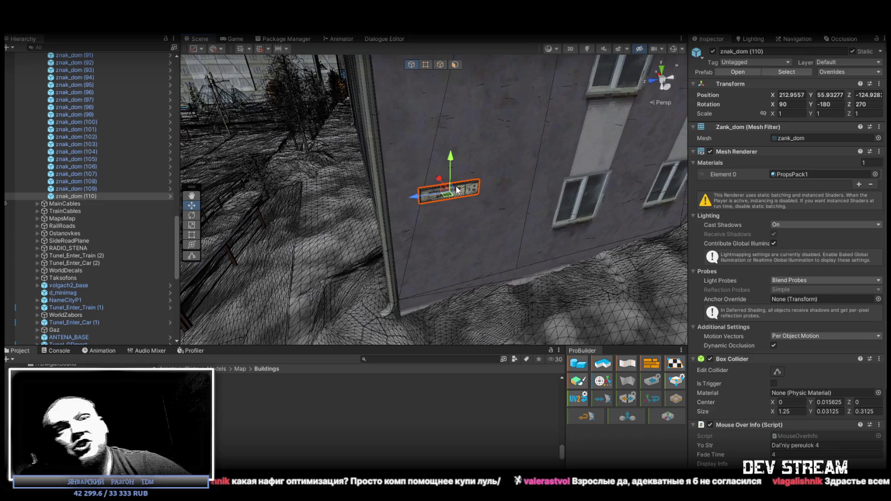
mouse_move(473, 205)
mouse_down()
mouse_move(553, 212)
mouse_move(554, 200)
mouse_move(506, 204)
mouse_move(562, 169)
mouse_move(341, 177)
mouse_move(309, 171)
mouse_move(586, 208)
mouse_move(114, 186)
mouse_up()
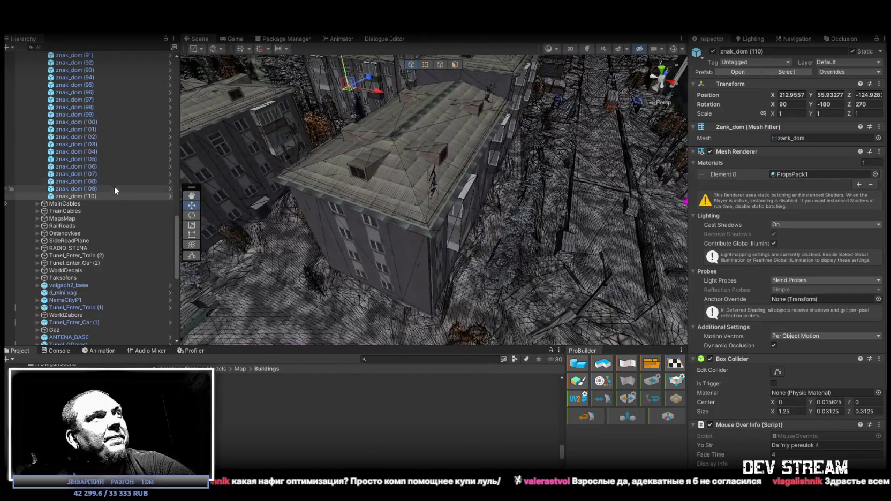
click(83, 196)
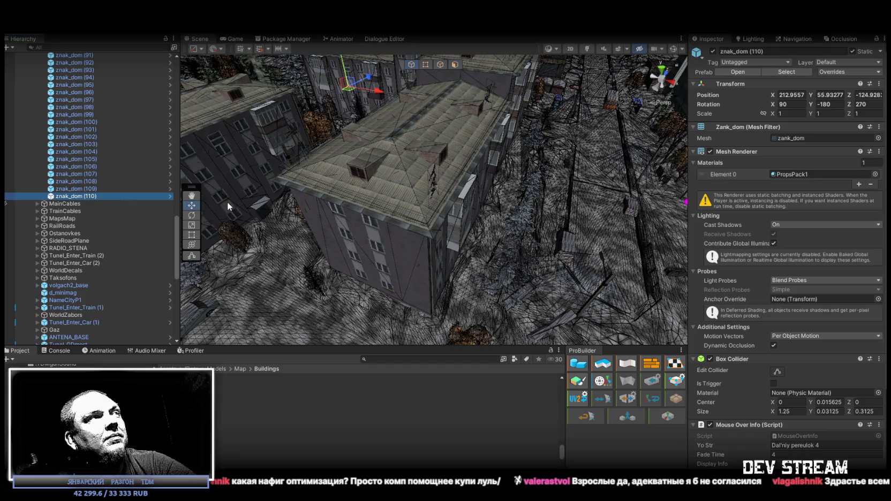
Duplicate the sign as znak_dom (111) and mount it flat on a second building's wall.
key(ctrl+d)
mouse_move(346, 101)
mouse_down()
mouse_move(350, 188)
mouse_move(419, 324)
mouse_up()
key(f)
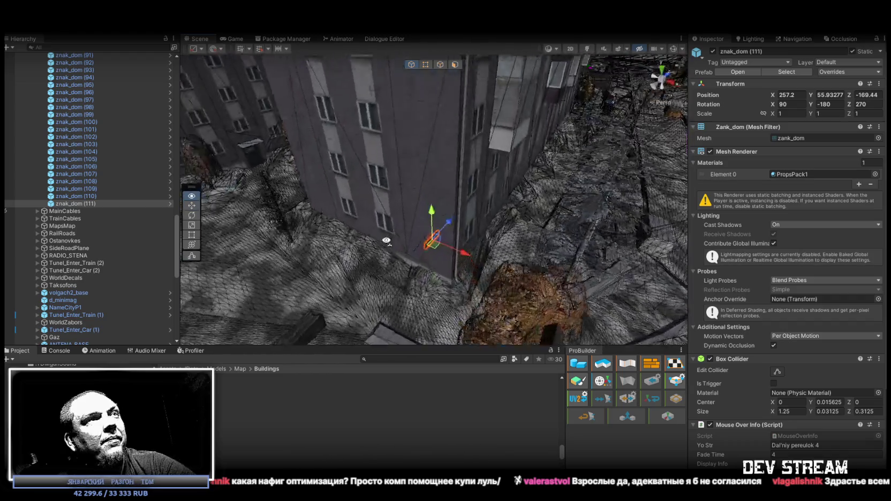
key(e)
mouse_move(423, 223)
mouse_down()
mouse_move(541, 229)
mouse_move(345, 261)
mouse_move(354, 256)
mouse_up()
key(w)
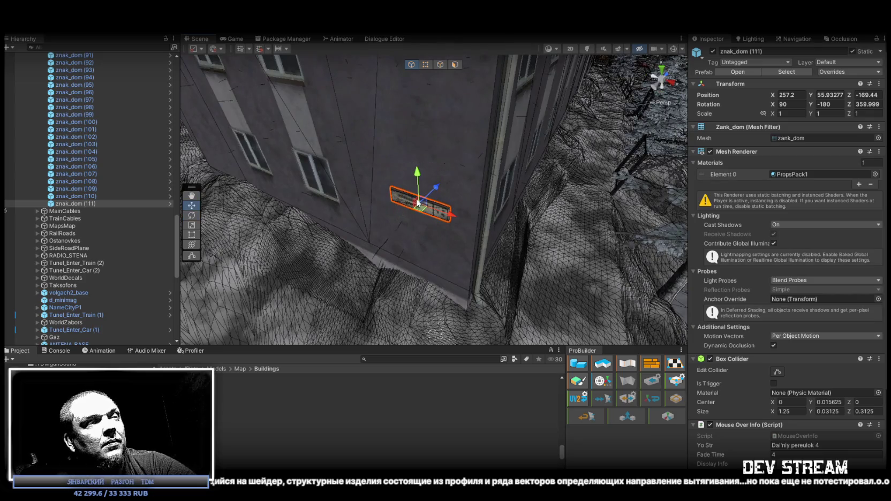
mouse_move(418, 208)
mouse_down()
mouse_move(432, 201)
mouse_move(425, 195)
mouse_move(428, 212)
mouse_move(440, 186)
mouse_move(438, 193)
mouse_up()
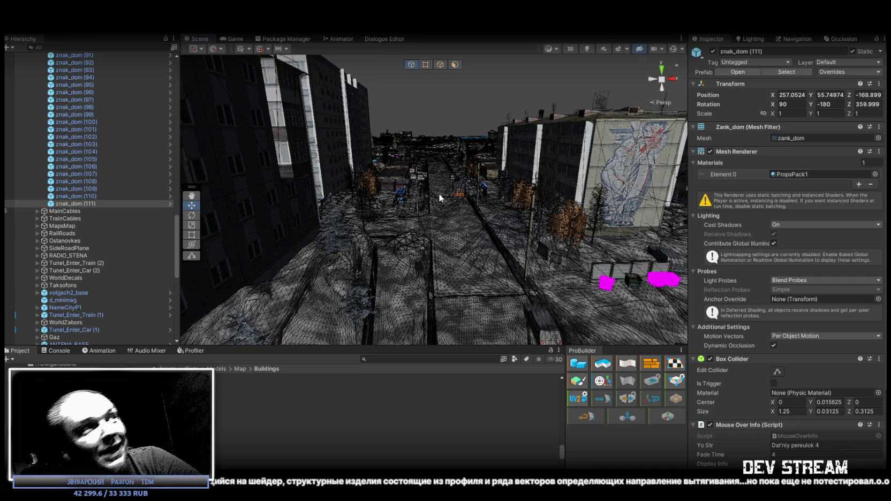
mouse_move(439, 193)
mouse_down()
mouse_move(315, 235)
mouse_move(625, 277)
mouse_move(456, 246)
mouse_move(412, 263)
mouse_move(336, 247)
mouse_up()
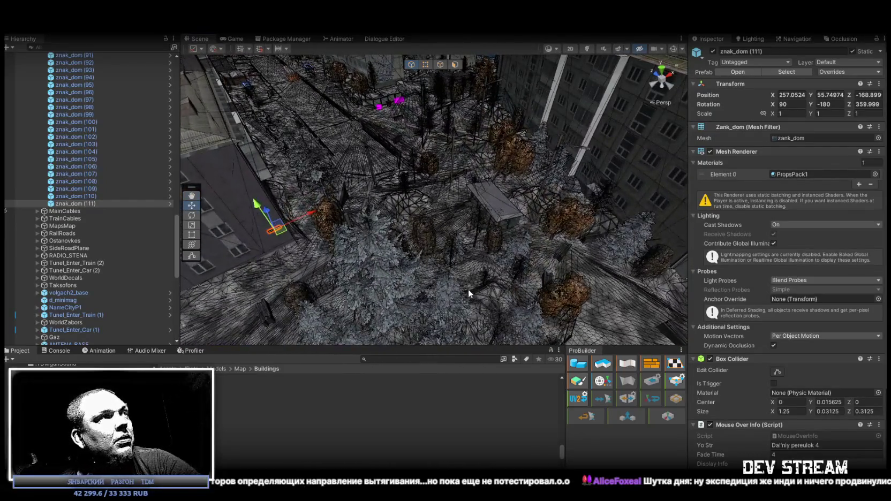
key(ctrl+d)
Move copy znak_dom (112) to the next apartment building and set its Z rotation to -95.
mouse_move(276, 229)
mouse_down()
mouse_move(658, 263)
mouse_move(667, 248)
mouse_move(527, 171)
mouse_up()
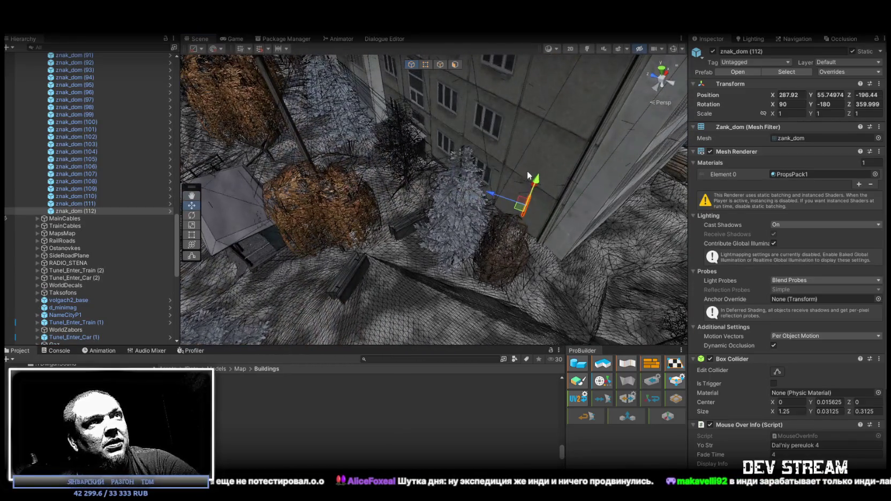
click(554, 120)
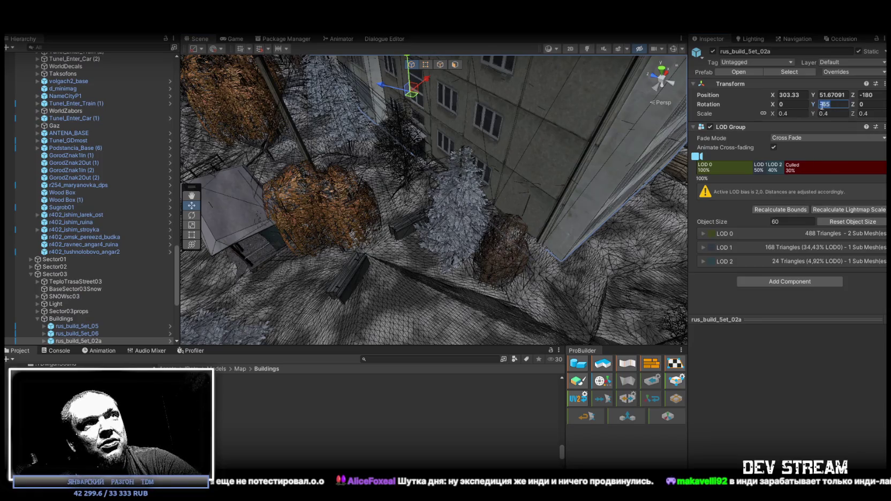
mouse_move(550, 216)
mouse_down()
mouse_move(498, 193)
mouse_move(515, 212)
mouse_up()
click(516, 212)
text(-95)
key(Return)
key(f)
Raise znak_dom (112) higher on the wall and set its Z rotation to -115.
key(e)
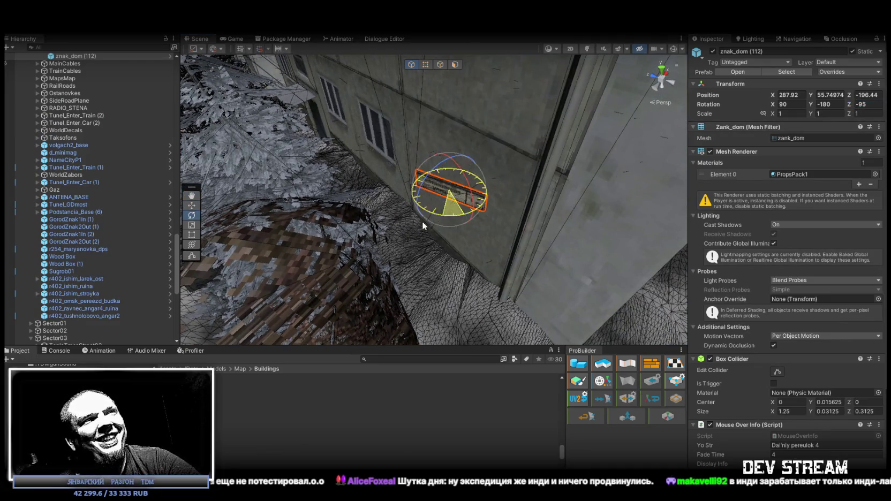
mouse_move(422, 221)
mouse_down()
mouse_move(394, 227)
mouse_move(474, 169)
mouse_move(513, 209)
mouse_up()
key(w)
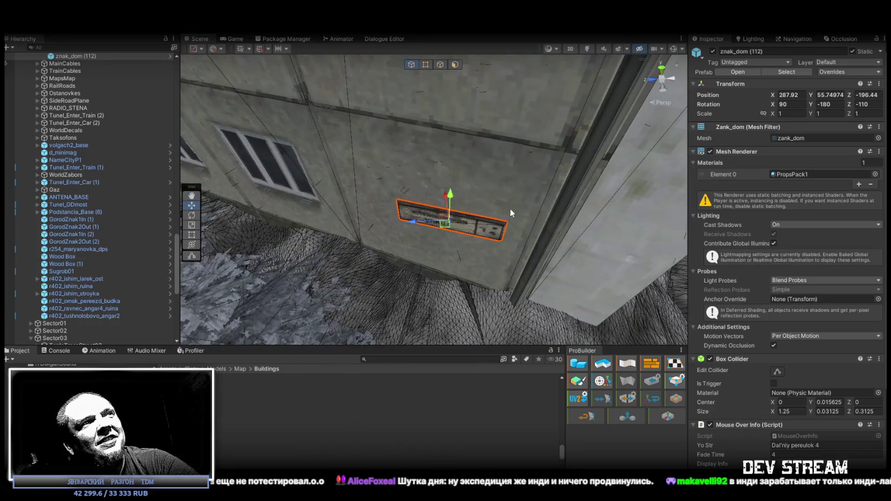
drag(450, 225, 449, 159)
key(e)
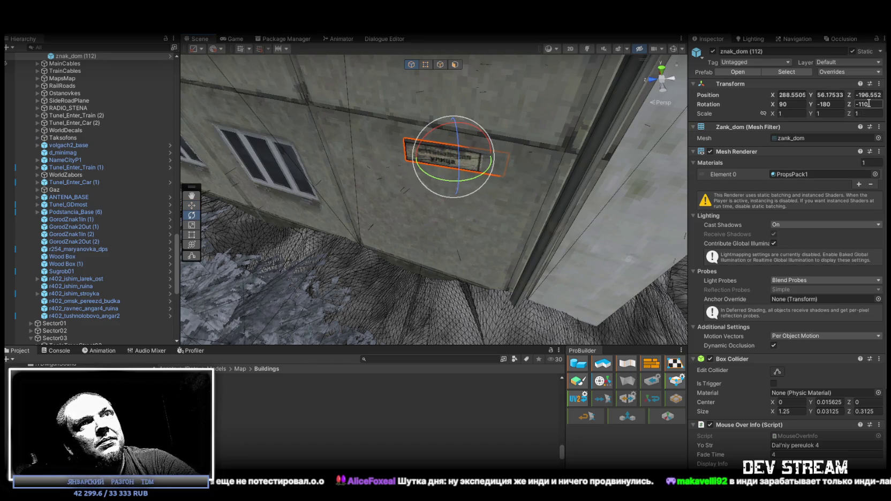
text(-115)
alt+drag(543, 126, 423, 117)
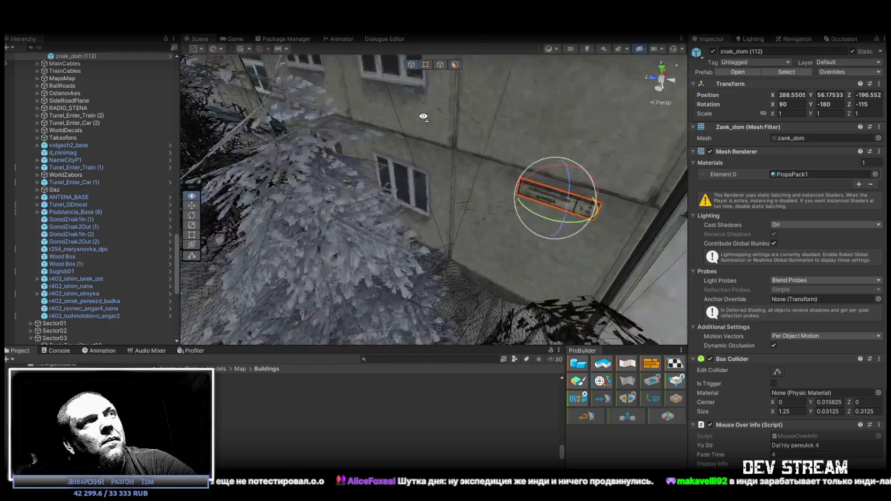
scroll(461, 134, down, 10)
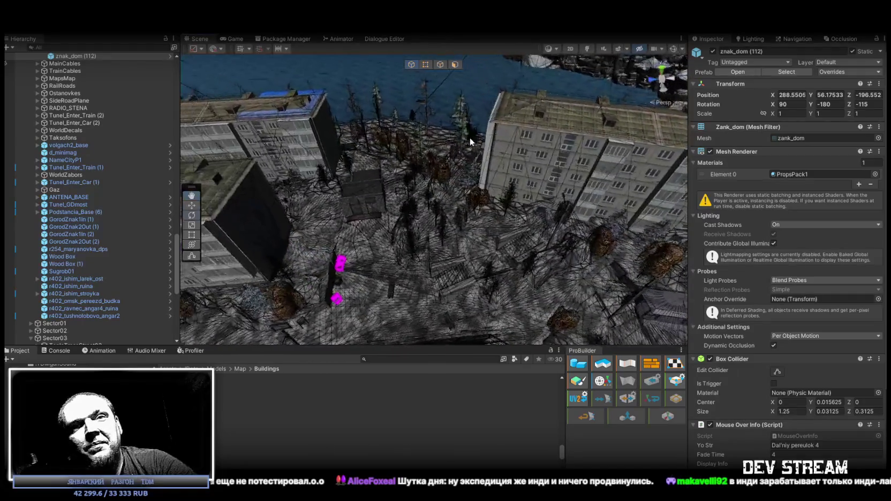
Orbit the view in closer to the znak_dom (112) sign on the apartment facade.
alt+drag(470, 141, 464, 136)
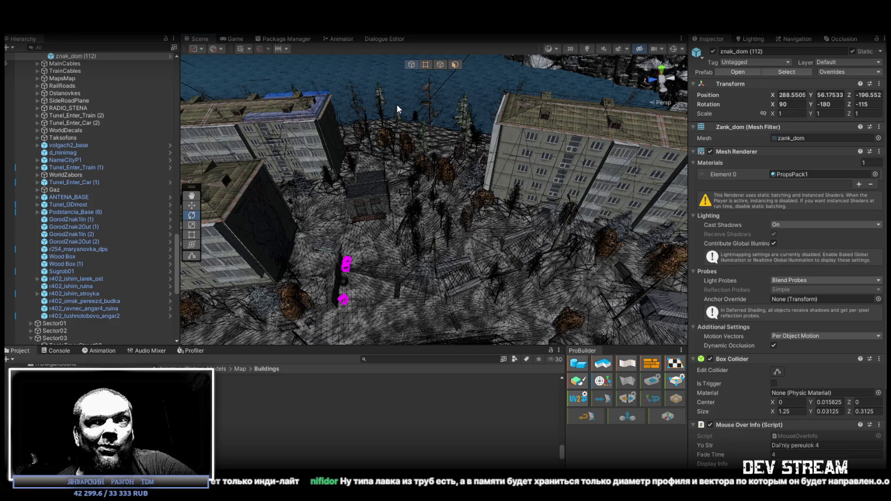
mouse_move(395, 107)
mouse_down()
mouse_move(557, 102)
mouse_move(464, 63)
mouse_move(487, 128)
mouse_move(313, 151)
mouse_move(546, 118)
mouse_move(606, 248)
mouse_move(625, 175)
mouse_move(655, 168)
mouse_move(649, 194)
mouse_move(605, 191)
mouse_move(640, 125)
mouse_up()
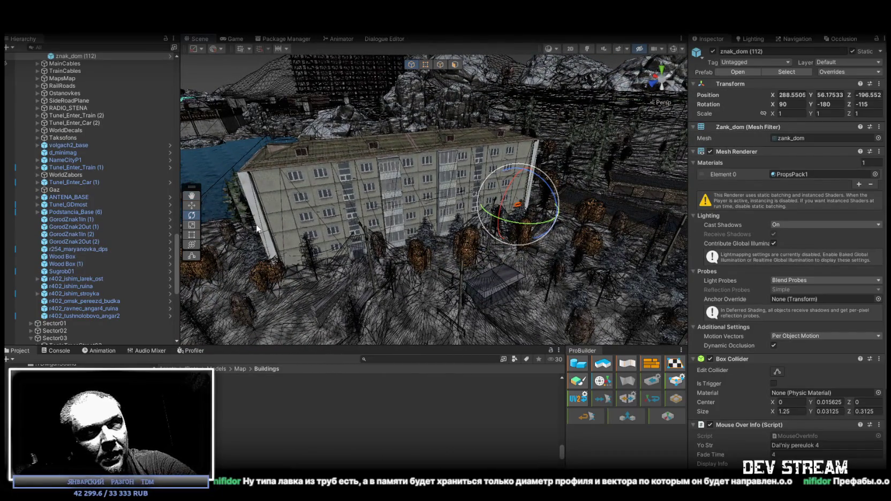
mouse_move(452, 232)
mouse_down()
mouse_move(483, 214)
mouse_move(318, 228)
mouse_move(281, 273)
mouse_move(293, 238)
mouse_move(260, 234)
mouse_up()
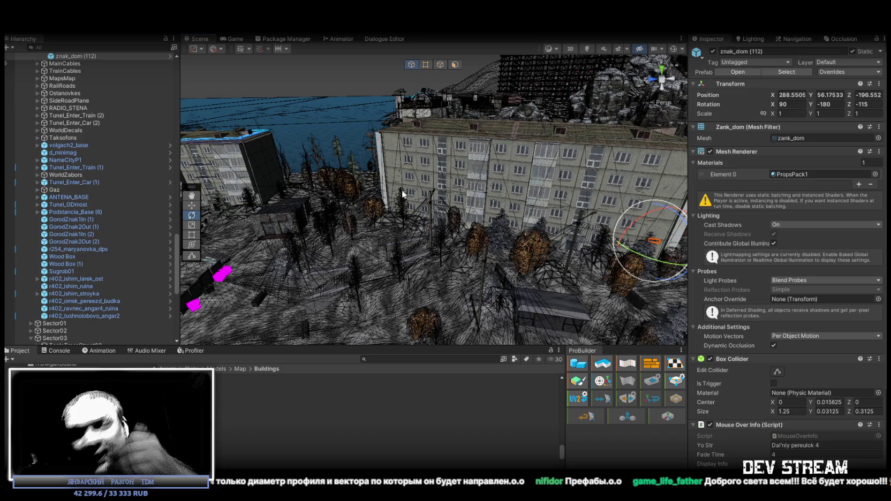
mouse_move(536, 212)
mouse_down()
mouse_move(413, 187)
mouse_move(346, 205)
mouse_move(319, 192)
mouse_up()
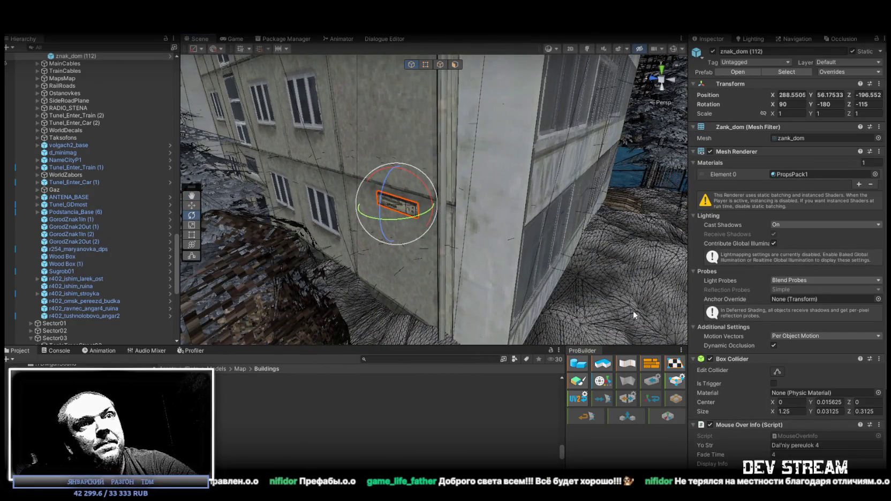
scroll(822, 421, down, 5)
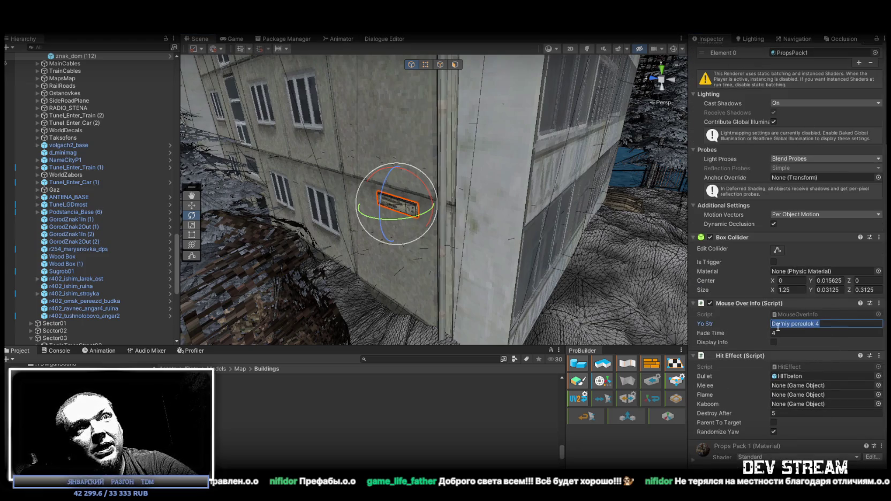
click(818, 323)
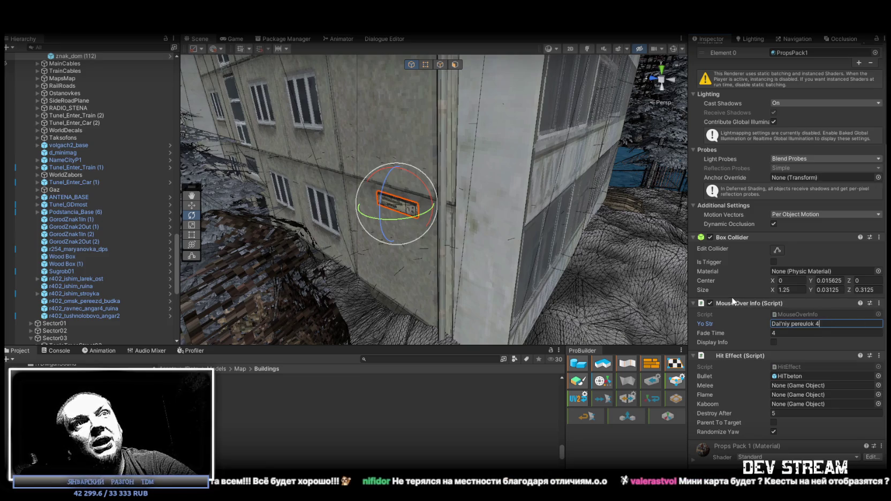
mouse_move(540, 206)
mouse_down()
mouse_move(494, 168)
mouse_move(529, 189)
mouse_up()
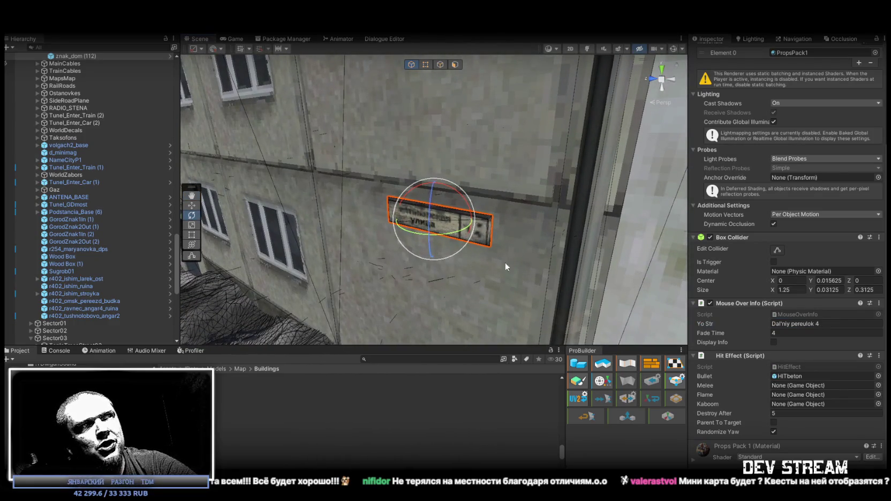
mouse_move(536, 252)
mouse_down()
mouse_move(391, 262)
mouse_move(539, 246)
mouse_move(567, 215)
mouse_up()
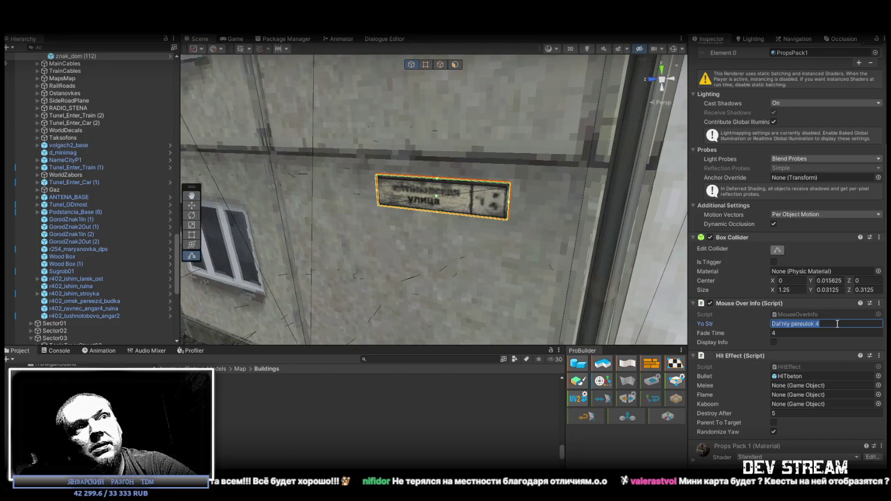
scroll(562, 205, down, 10)
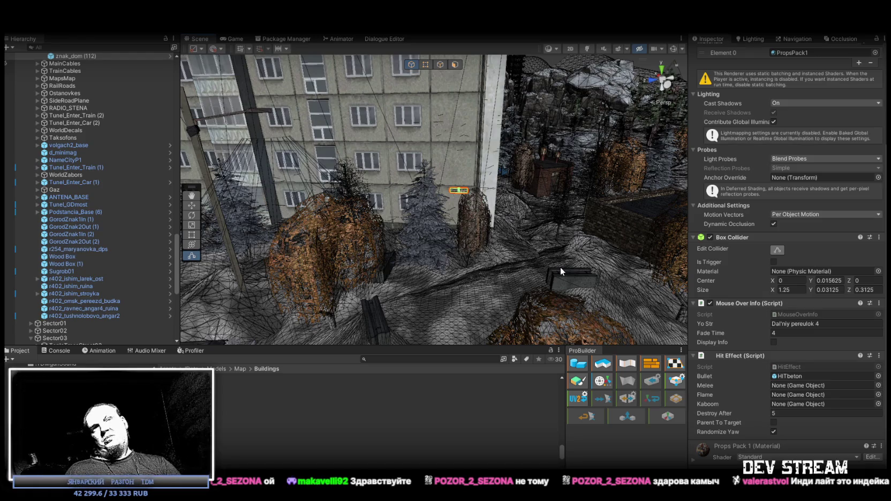
Shift the street sign left along the X axis on the wall.
mouse_move(495, 218)
mouse_down()
mouse_move(496, 237)
mouse_move(482, 211)
mouse_up()
drag(400, 178, 383, 177)
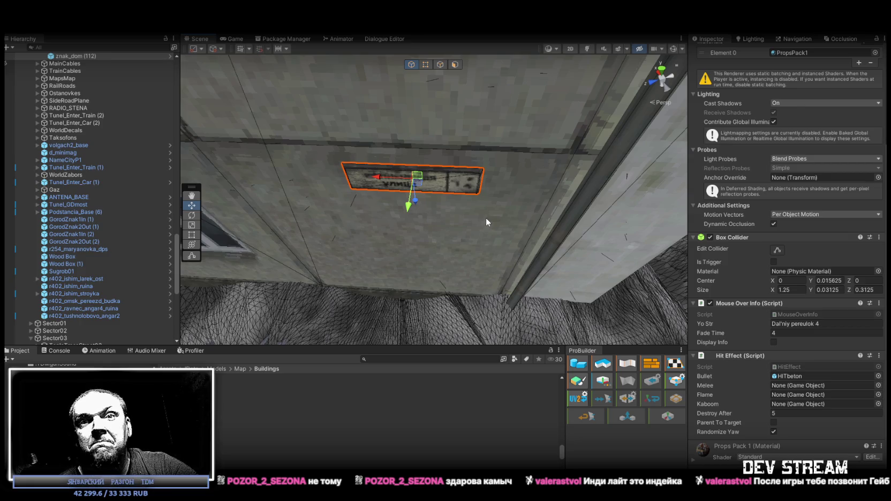
drag(574, 230, 338, 159)
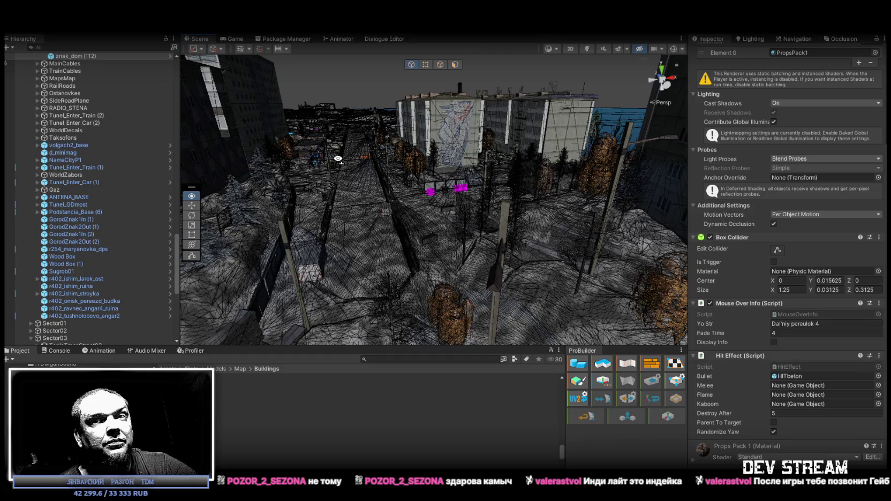
drag(338, 159, 338, 163)
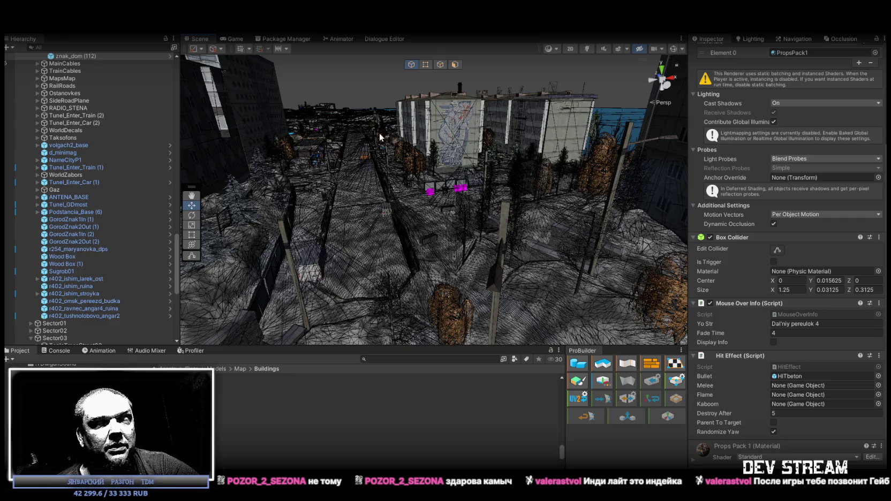
Move the view to a nearby apartment building and duplicate the sign as znak_dom (113).
mouse_move(454, 250)
mouse_down()
mouse_move(703, 254)
mouse_move(689, 248)
mouse_up()
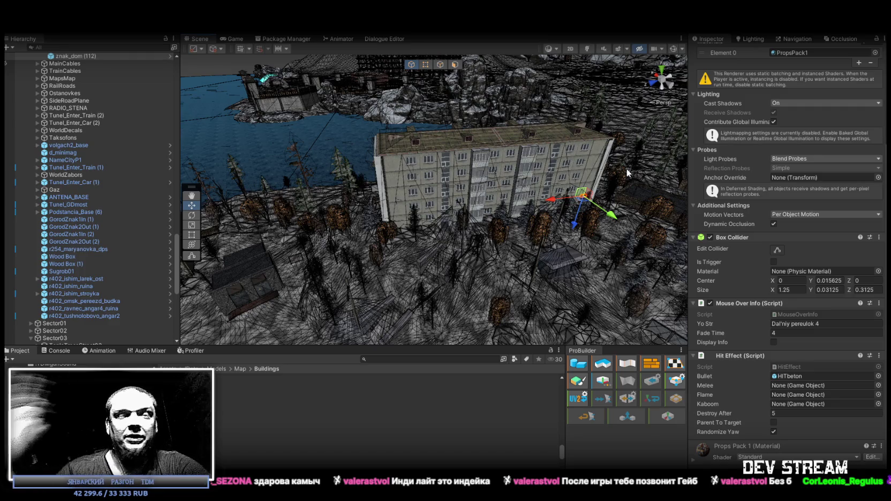
mouse_move(611, 273)
mouse_down()
mouse_move(189, 264)
mouse_move(545, 260)
mouse_up()
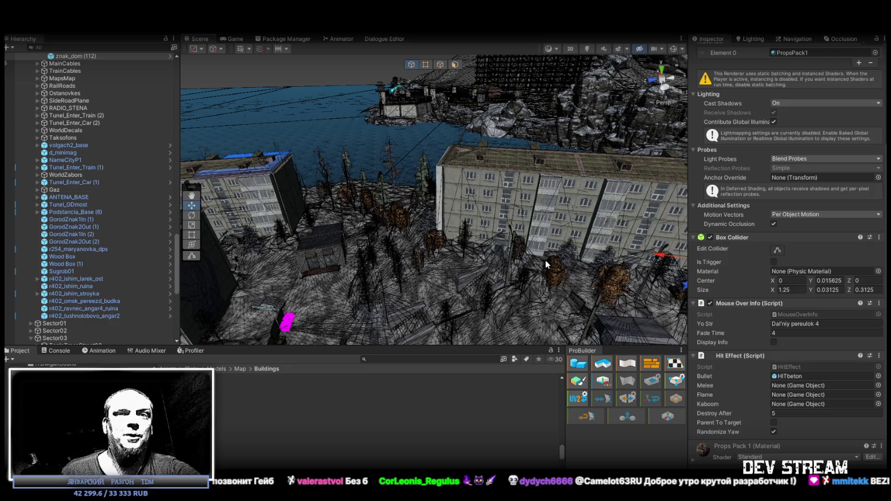
mouse_move(586, 164)
mouse_down()
mouse_move(501, 225)
mouse_move(586, 199)
mouse_move(239, 279)
mouse_move(252, 206)
mouse_move(206, 193)
mouse_move(292, 206)
mouse_move(291, 180)
mouse_move(468, 184)
mouse_move(434, 177)
mouse_move(436, 191)
mouse_move(435, 158)
mouse_up()
key(ctrl+d)
Move duplicate znak_dom (113) onto the next apartment building's wall.
scroll(432, 154, up, 10)
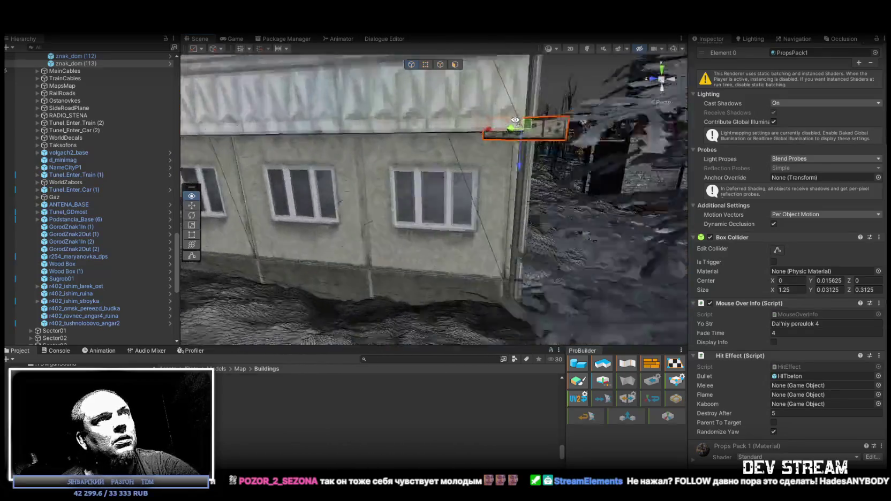
click(535, 125)
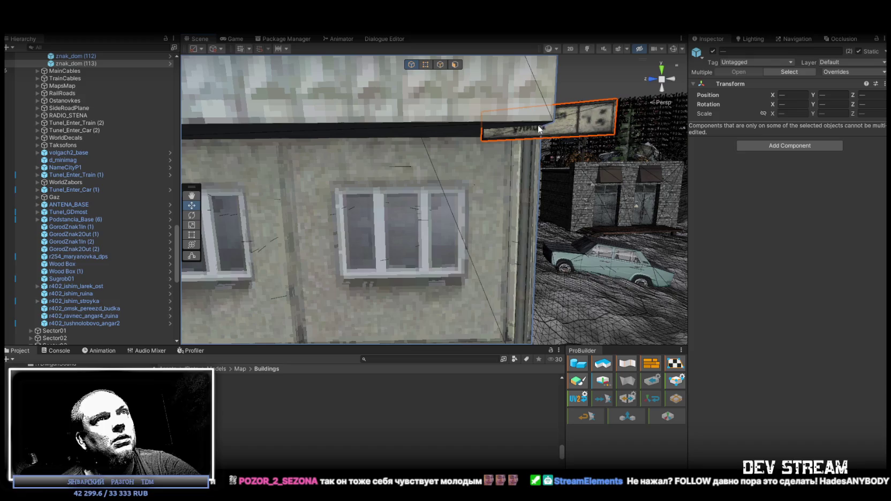
click(552, 127)
mouse_move(547, 124)
mouse_down()
mouse_move(474, 152)
mouse_move(589, 156)
mouse_move(482, 151)
mouse_up()
key(e)
mouse_move(415, 159)
mouse_down()
mouse_move(423, 160)
mouse_move(415, 161)
mouse_up()
Set znak_dom (113)'s Rotation Z to -90 so it lies flat on the wall.
click(862, 104)
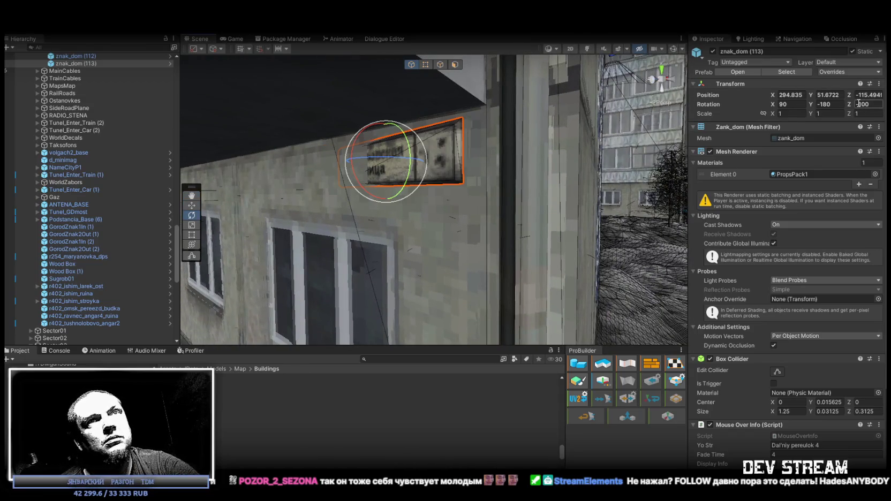
text(-90)
key(Return)
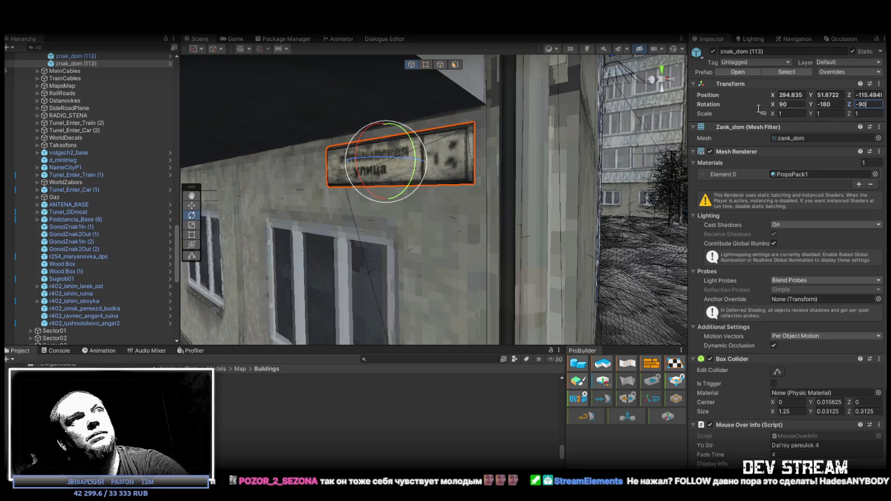
mouse_move(496, 178)
mouse_down()
mouse_move(569, 179)
mouse_move(475, 192)
mouse_move(495, 240)
mouse_move(431, 210)
mouse_move(618, 210)
mouse_up()
key(w)
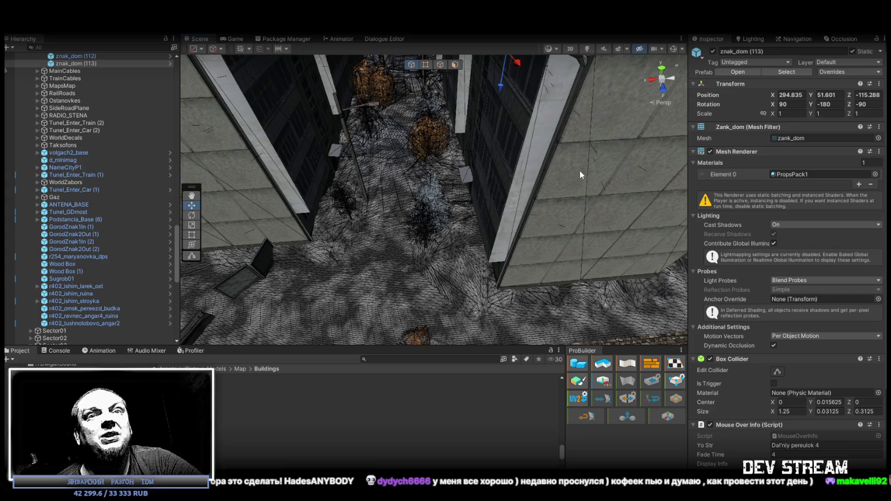
mouse_move(534, 123)
mouse_down()
mouse_move(485, 130)
mouse_move(546, 121)
mouse_move(531, 144)
mouse_move(504, 107)
mouse_up()
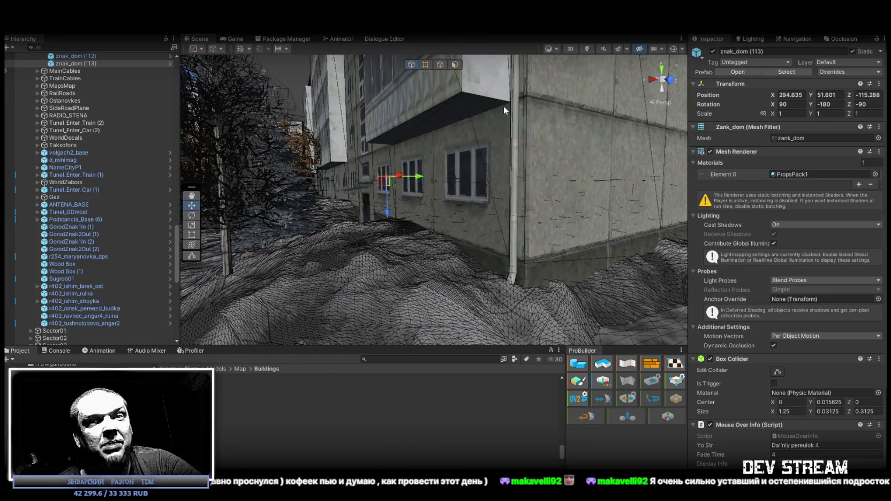
mouse_move(502, 147)
mouse_down()
mouse_move(531, 239)
mouse_move(523, 230)
mouse_up()
Duplicate znak_dom (113) as znak_dom (114) and place it on the building's side wall.
click(101, 56)
click(92, 64)
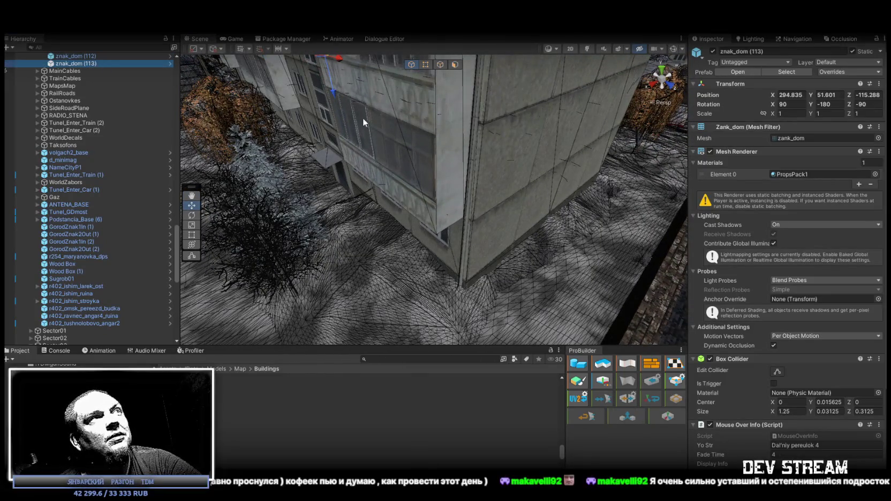
key(ctrl+d)
key(f)
mouse_move(346, 85)
mouse_down()
mouse_move(341, 96)
mouse_move(457, 295)
mouse_move(457, 326)
mouse_up()
mouse_move(483, 261)
mouse_down()
mouse_move(510, 169)
mouse_move(518, 179)
mouse_up()
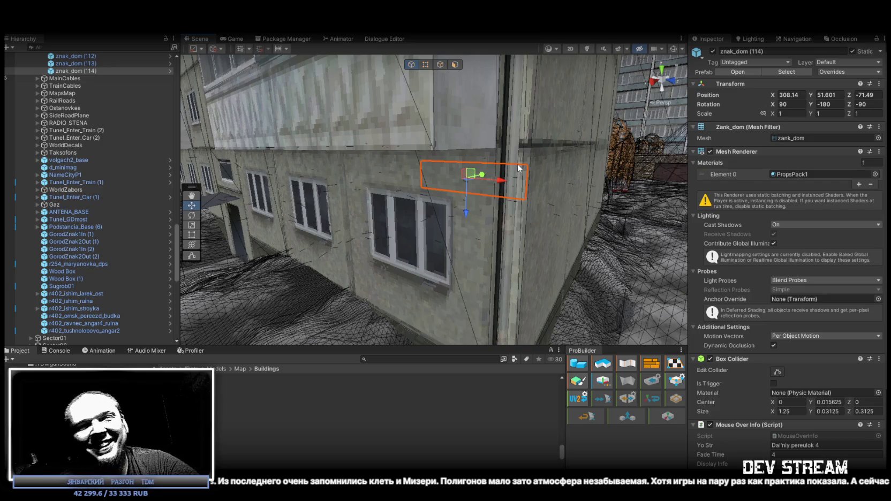
key(e)
key(f)
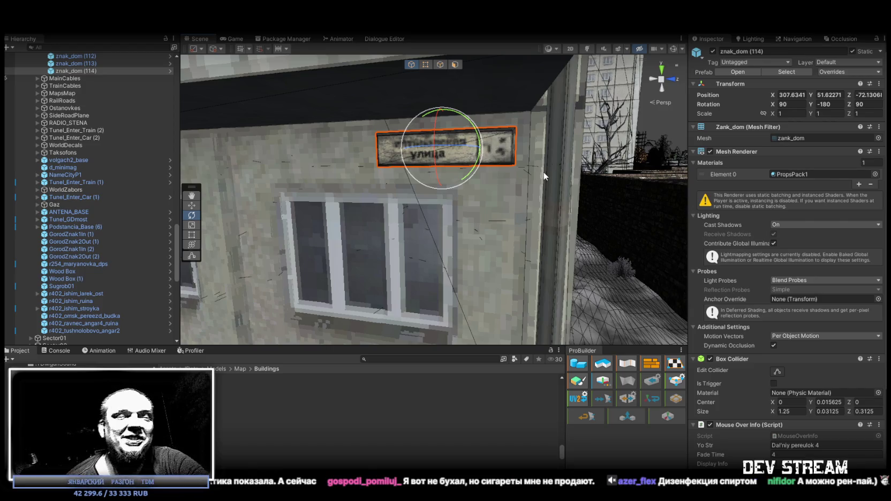
mouse_move(546, 143)
mouse_down()
mouse_move(563, 139)
mouse_move(539, 133)
mouse_up()
key(w)
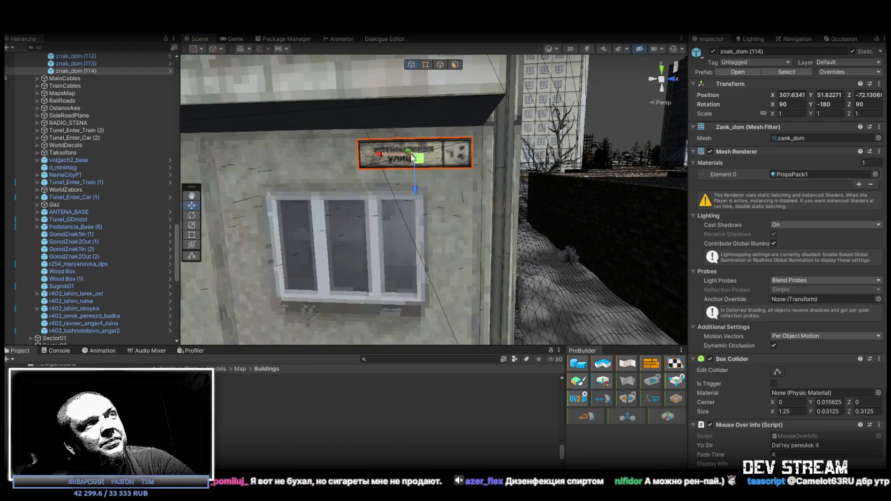
mouse_move(376, 154)
mouse_down()
mouse_move(343, 154)
mouse_move(358, 162)
mouse_up()
Lower znak_dom (113) and (114) together to height 51.56.
ctrl+click(86, 63)
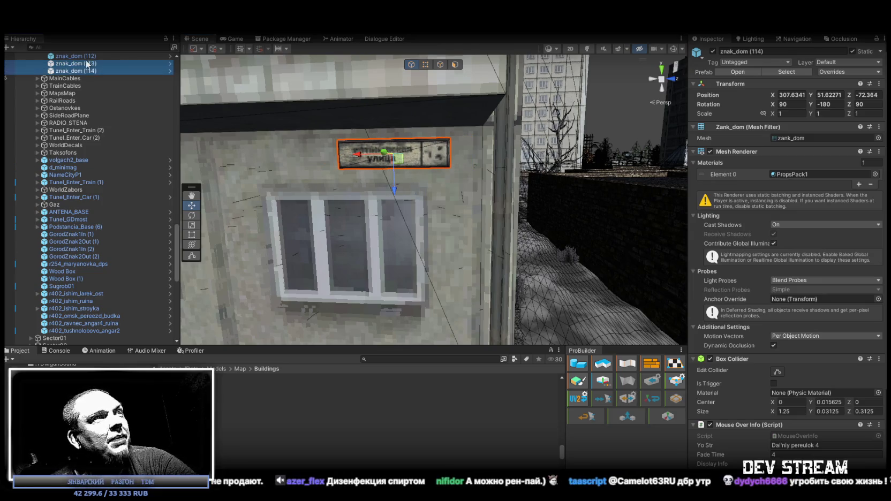
drag(812, 95, 807, 93)
drag(502, 160, 473, 163)
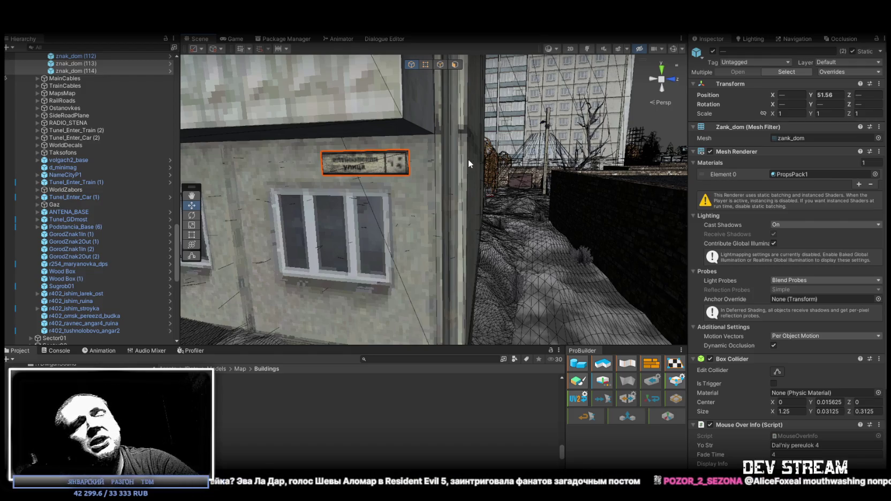
Orbit around znak_dom (114) to check it sits just above the window.
click(79, 71)
scroll(427, 160, up, 3)
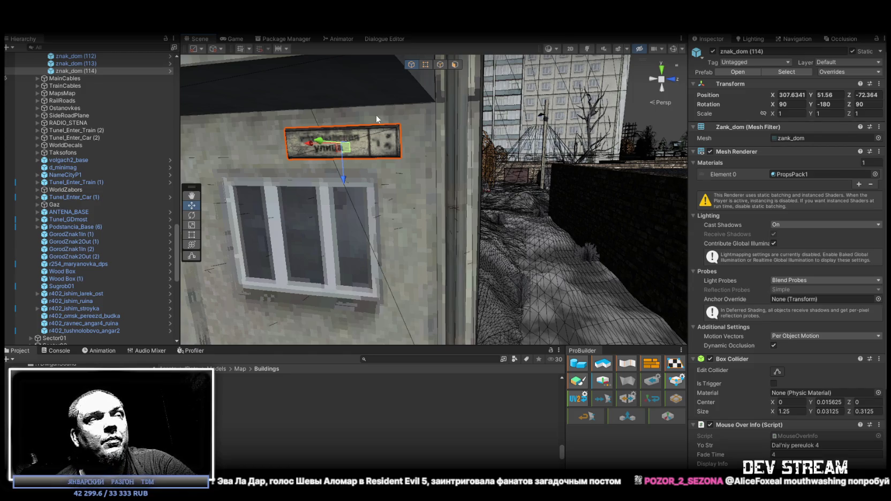
drag(398, 165, 342, 158)
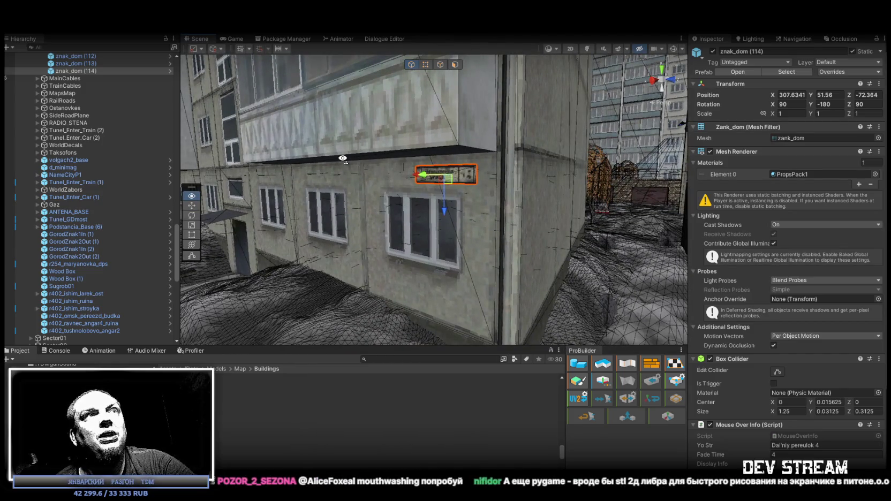
drag(343, 159, 353, 154)
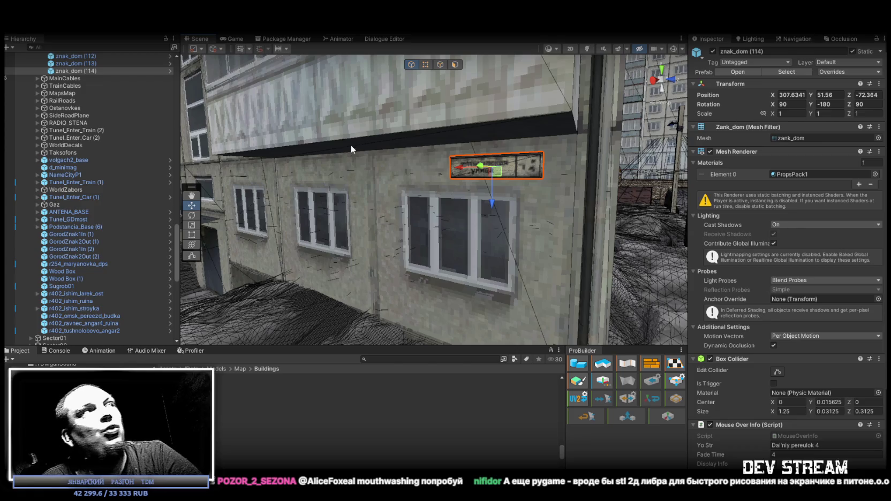
mouse_move(411, 174)
mouse_down()
mouse_move(482, 181)
mouse_move(214, 118)
mouse_up()
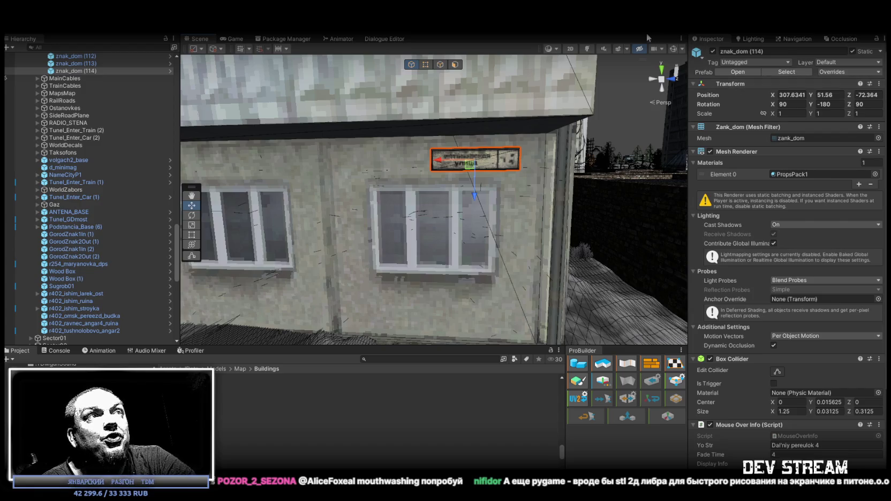
mouse_move(588, 149)
mouse_down()
mouse_move(400, 140)
mouse_move(406, 177)
mouse_move(559, 213)
mouse_move(584, 176)
mouse_move(428, 203)
mouse_up()
Move sign znak_dom (115) along the X axis to the right of the window.
click(373, 209)
drag(374, 209, 610, 203)
mouse_move(611, 204)
mouse_down()
mouse_move(592, 221)
mouse_move(670, 164)
mouse_move(643, 136)
mouse_move(465, 171)
mouse_up()
mouse_move(338, 171)
mouse_down()
mouse_move(595, 162)
mouse_move(449, 162)
mouse_move(633, 240)
mouse_move(747, 245)
mouse_move(790, 215)
mouse_move(747, 243)
mouse_move(674, 146)
mouse_move(448, 248)
mouse_move(482, 258)
mouse_move(498, 250)
mouse_up()
Duplicate it as znak_dom (116), turn it to Z -180, and set it flush against the wall.
key(ctrl+d)
key(e)
mouse_move(385, 160)
mouse_down()
mouse_move(324, 173)
mouse_move(464, 209)
mouse_move(492, 180)
mouse_up()
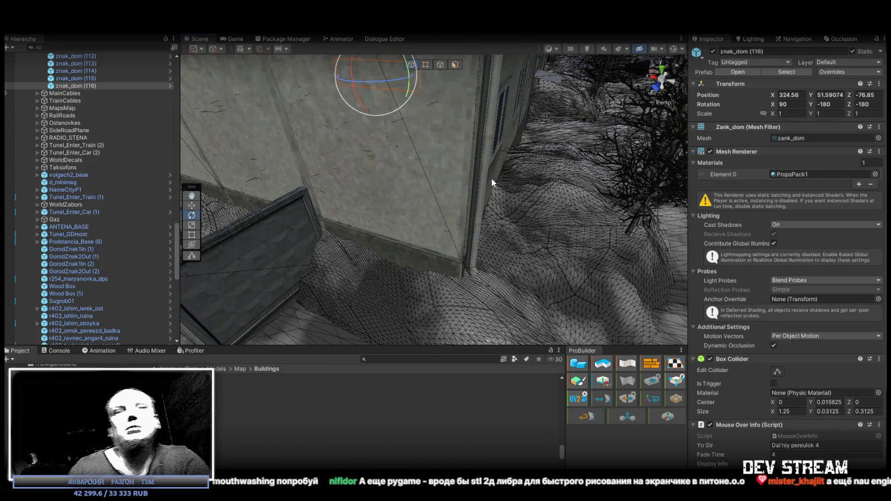
key(f)
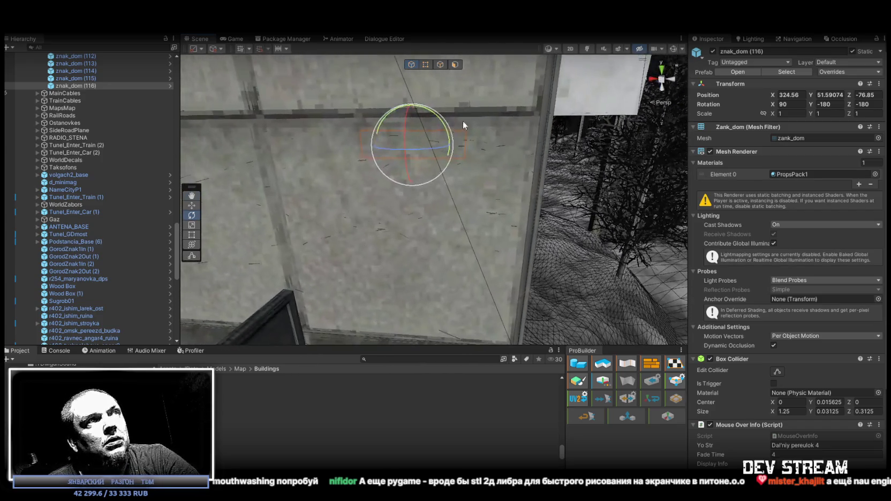
key(w)
mouse_move(417, 147)
mouse_down()
mouse_move(434, 147)
mouse_move(400, 171)
mouse_move(405, 158)
mouse_up()
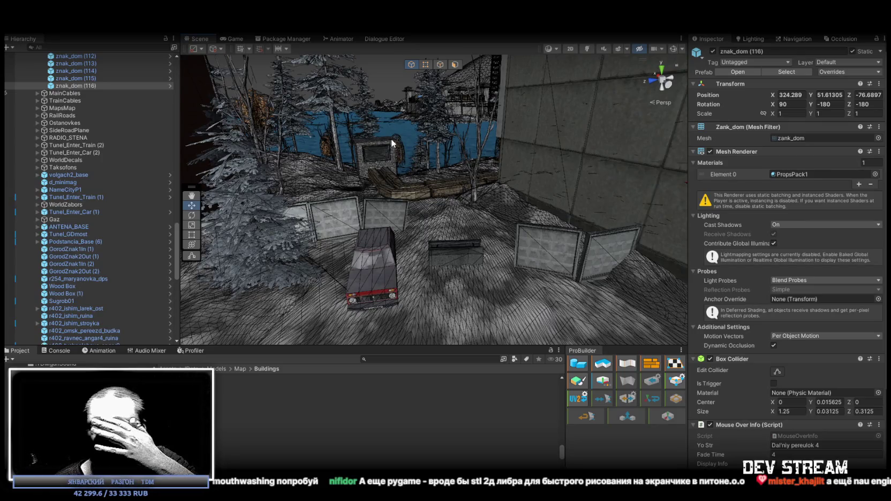
key(f)
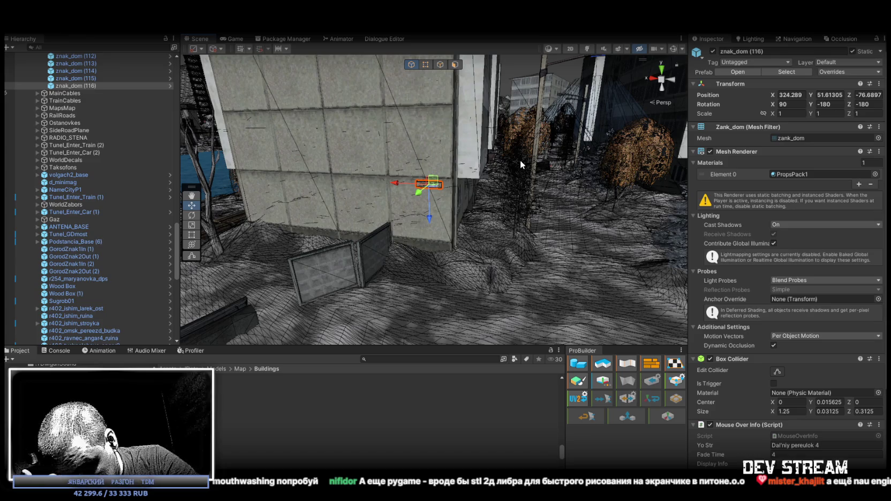
mouse_move(520, 160)
mouse_down()
mouse_move(532, 179)
mouse_move(534, 171)
mouse_up()
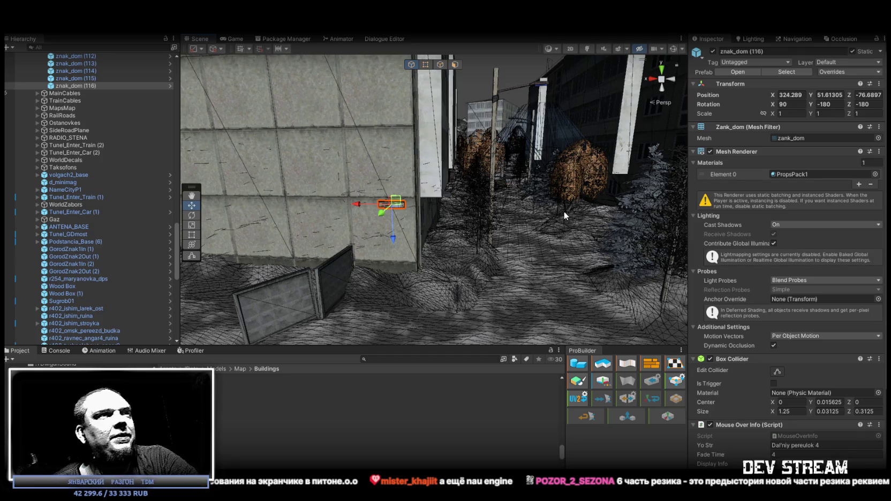
mouse_move(350, 293)
mouse_down()
mouse_move(803, 196)
mouse_move(850, 197)
mouse_move(392, 215)
mouse_move(108, 204)
mouse_move(862, 223)
mouse_move(12, 231)
mouse_up()
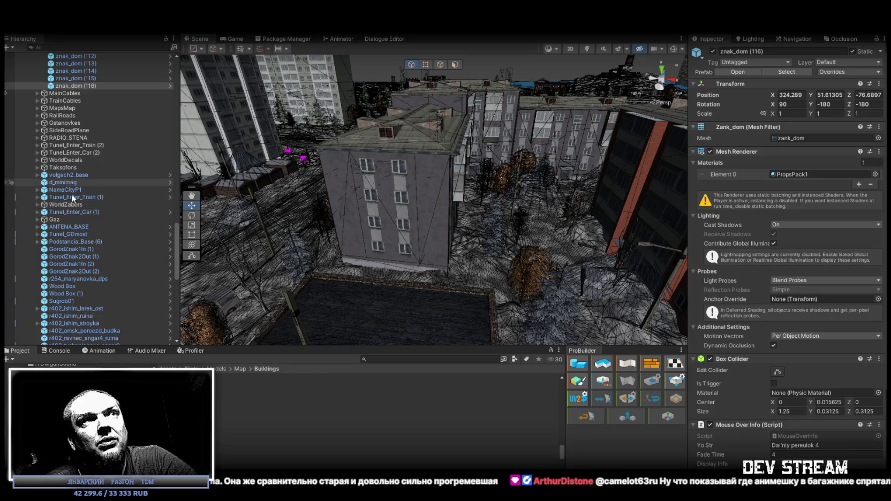
key(w)
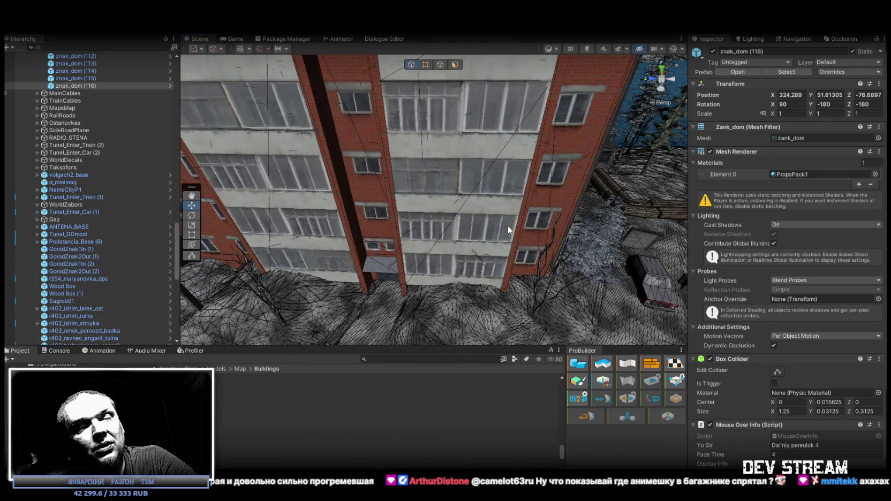
mouse_move(499, 216)
mouse_down()
mouse_move(686, 201)
mouse_move(666, 166)
mouse_move(612, 169)
mouse_up()
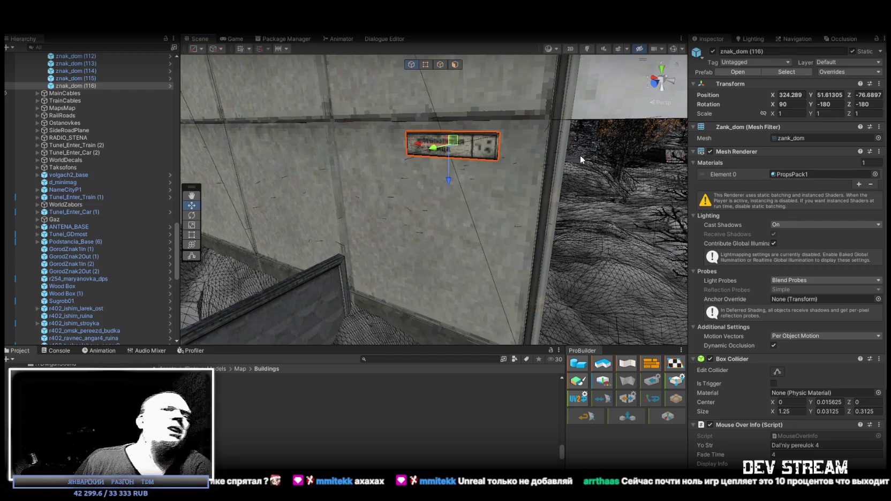
mouse_move(580, 155)
mouse_down()
mouse_move(326, 144)
mouse_move(484, 162)
mouse_up()
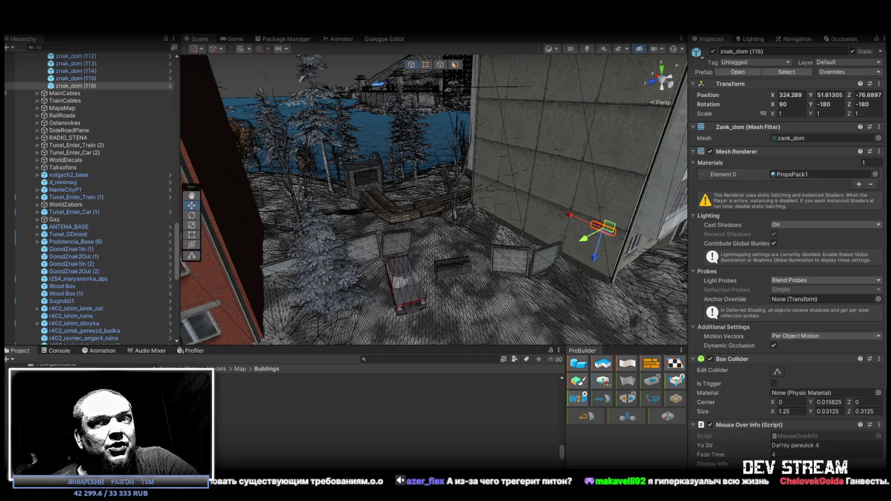
mouse_move(559, 279)
mouse_down()
mouse_move(484, 253)
mouse_move(602, 244)
mouse_up()
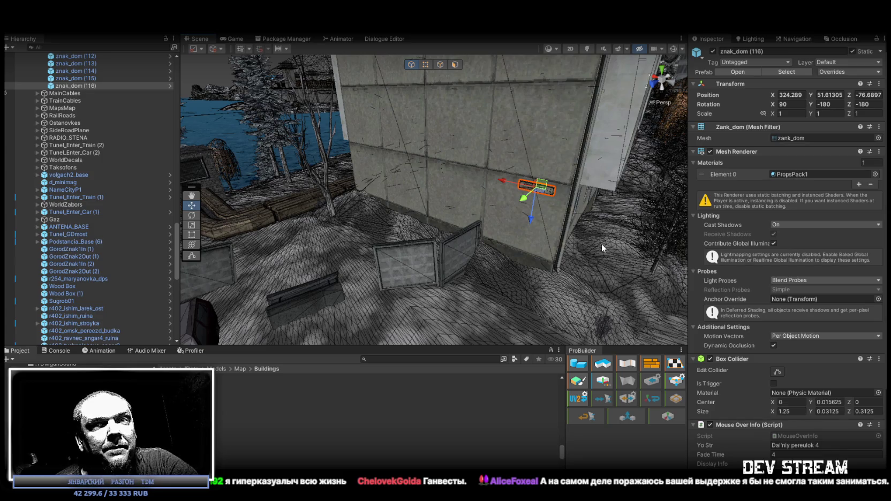
mouse_move(590, 253)
mouse_down()
mouse_move(417, 237)
mouse_move(491, 255)
mouse_up()
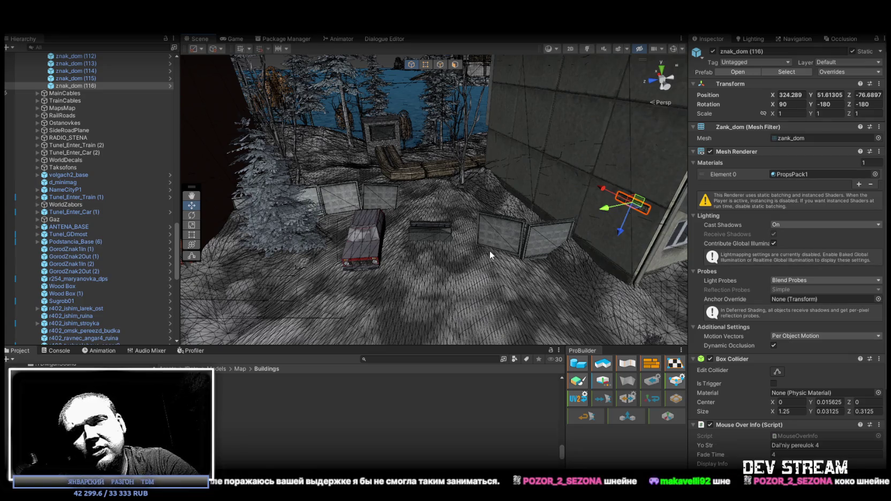
mouse_move(487, 250)
mouse_down()
mouse_move(621, 252)
mouse_move(587, 244)
mouse_up()
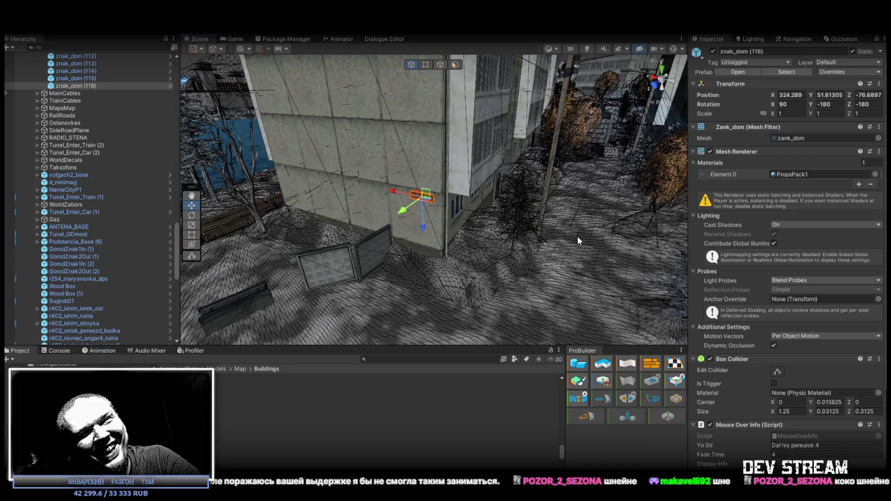
drag(468, 235, 456, 221)
drag(455, 217, 460, 200)
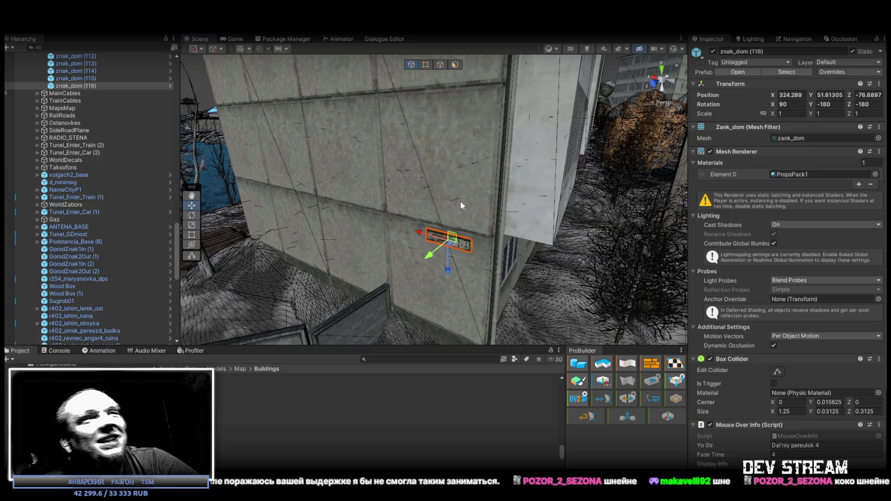
mouse_move(493, 206)
mouse_down()
mouse_move(844, 249)
mouse_move(16, 258)
mouse_move(133, 267)
mouse_move(243, 301)
mouse_move(474, 279)
mouse_move(445, 206)
mouse_move(369, 123)
mouse_move(423, 194)
mouse_move(254, 199)
mouse_move(494, 205)
mouse_move(693, 181)
mouse_up()
Duplicate the sign as znak_dom (117) and nudge the copy onto the red brick wall.
key(ctrl+d)
key(e)
scroll(462, 225, down, 3)
key(w)
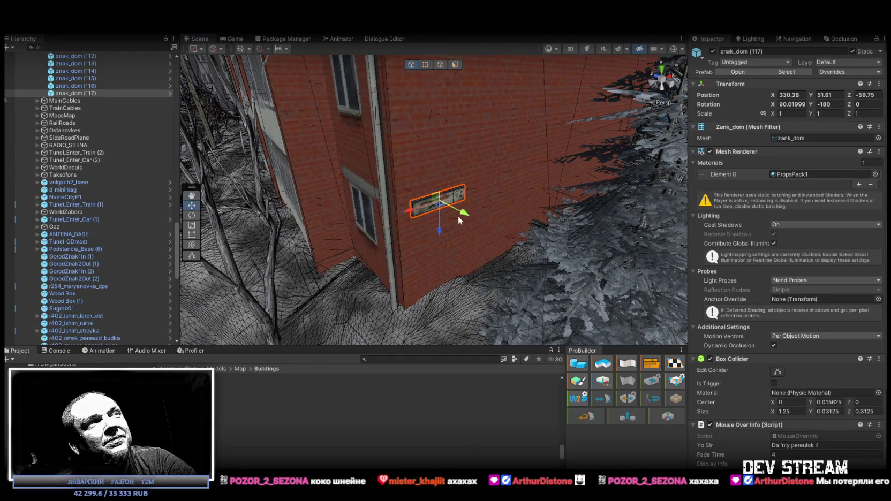
mouse_move(438, 204)
mouse_down()
mouse_move(441, 194)
mouse_move(398, 189)
mouse_move(463, 212)
mouse_move(587, 214)
mouse_move(340, 185)
mouse_move(351, 201)
mouse_move(399, 224)
mouse_up()
Turn znak_dom (117) to Rotation Z −90 and slide it up to X 329.77, Y 51.97, Z -58.05.
key(e)
drag(512, 245, 389, 242)
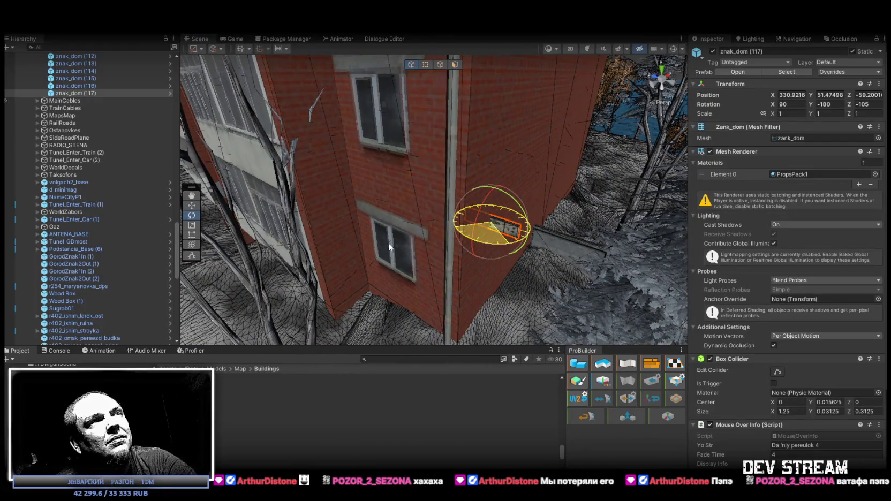
key(w)
mouse_move(486, 204)
mouse_down()
mouse_move(389, 204)
mouse_move(393, 186)
mouse_move(356, 145)
mouse_move(404, 166)
mouse_move(407, 155)
mouse_move(439, 207)
mouse_up()
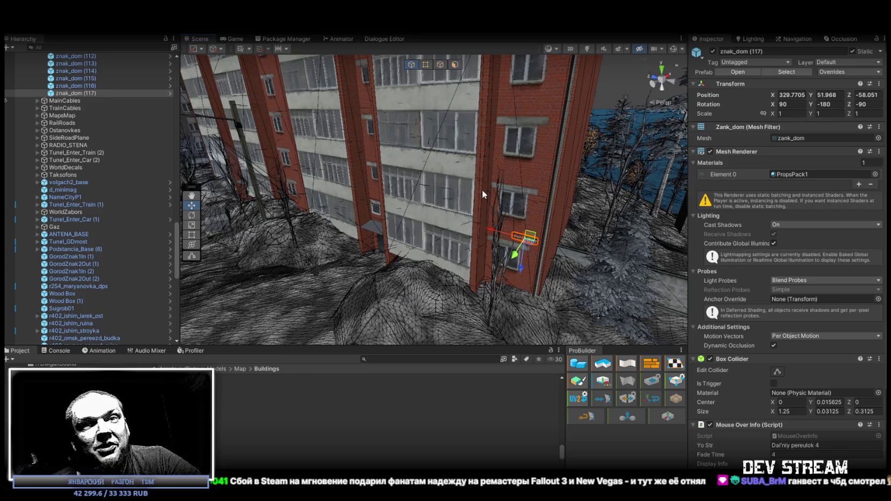
mouse_move(482, 189)
mouse_down()
mouse_move(495, 185)
mouse_move(470, 195)
mouse_move(432, 173)
mouse_move(455, 220)
mouse_move(443, 223)
mouse_move(476, 253)
mouse_move(466, 194)
mouse_up()
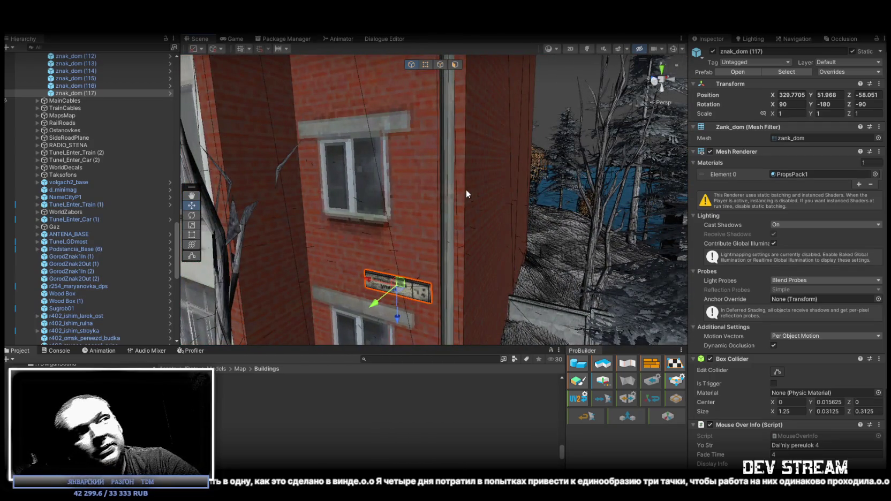
mouse_move(467, 192)
mouse_down()
mouse_move(425, 141)
mouse_move(370, 207)
mouse_move(493, 245)
mouse_move(567, 154)
mouse_move(400, 302)
mouse_move(385, 302)
mouse_move(439, 263)
mouse_move(408, 218)
mouse_move(354, 219)
mouse_move(475, 226)
mouse_move(521, 192)
mouse_move(465, 171)
mouse_move(454, 212)
mouse_move(612, 168)
mouse_move(555, 159)
mouse_move(521, 204)
mouse_move(674, 192)
mouse_move(724, 214)
mouse_move(482, 161)
mouse_move(104, 96)
mouse_up()
Duplicate the sign as znak_dom (118) and (119) at Z −180, placing (119) on the grey wall.
key(ctrl+d)
key(e)
key(w)
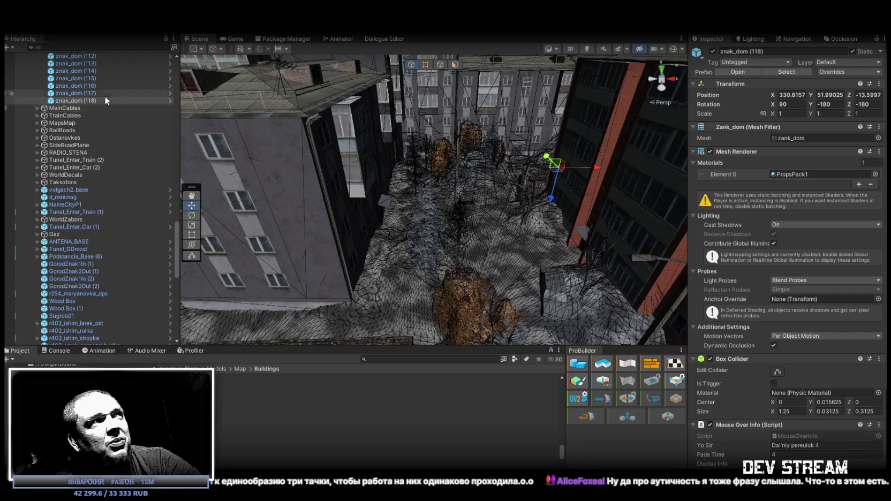
key(ctrl+d)
mouse_move(558, 172)
mouse_down()
mouse_move(323, 274)
mouse_move(412, 234)
mouse_move(303, 225)
mouse_move(232, 240)
mouse_move(322, 236)
mouse_up()
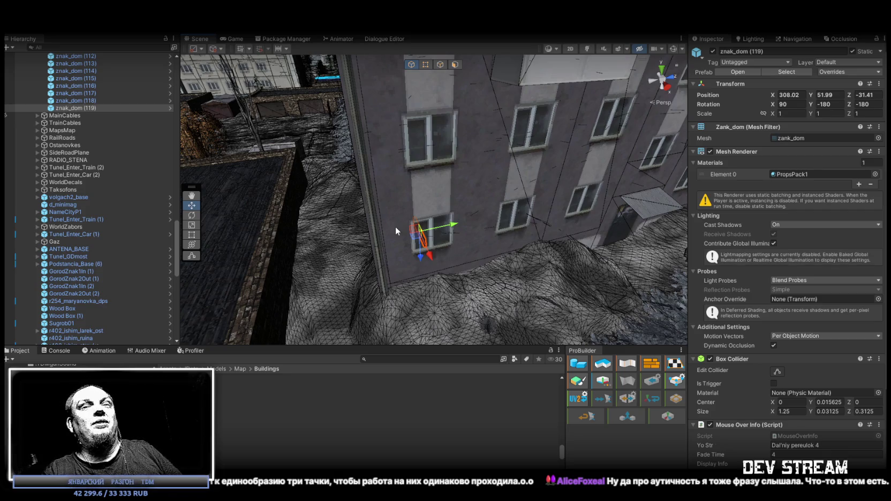
Orbit the Scene view in close to znak_dom (119) above the window on the grey wall.
mouse_move(395, 226)
mouse_down()
mouse_move(446, 207)
mouse_move(426, 210)
mouse_up()
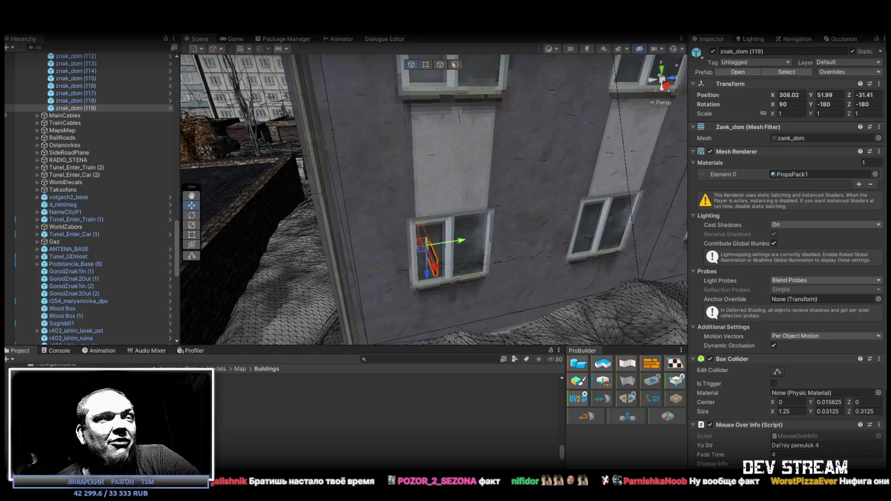
Turn znak_dom (119) to Rotation Z -270 and lift it above the window to Y 53.00381.
mouse_move(469, 275)
mouse_down()
mouse_move(430, 254)
mouse_move(597, 262)
mouse_move(466, 265)
mouse_move(361, 250)
mouse_move(510, 266)
mouse_up()
key(e)
key(w)
mouse_move(470, 213)
mouse_down()
mouse_move(443, 151)
mouse_move(466, 153)
mouse_move(421, 189)
mouse_move(478, 219)
mouse_up()
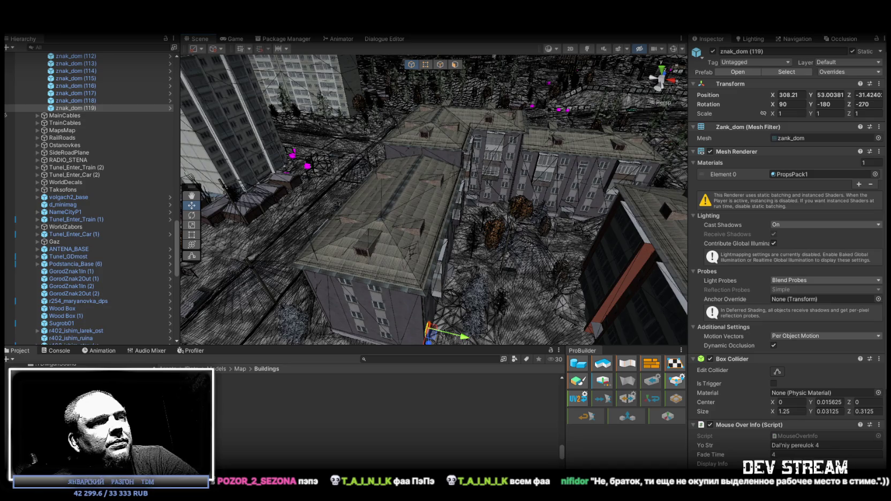
Read through the closed Steam ticket about a free giveaway week for Tell Some Story: Foz.
key(alt+Tab)
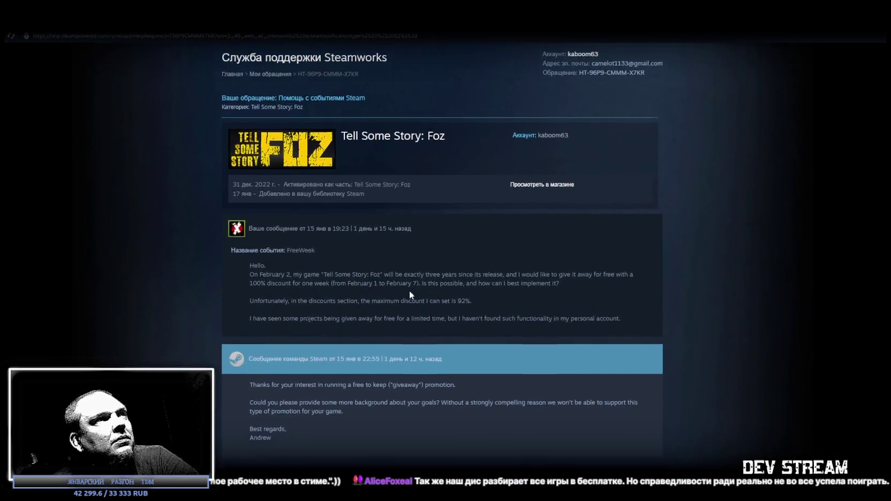
scroll(410, 290, down, 5)
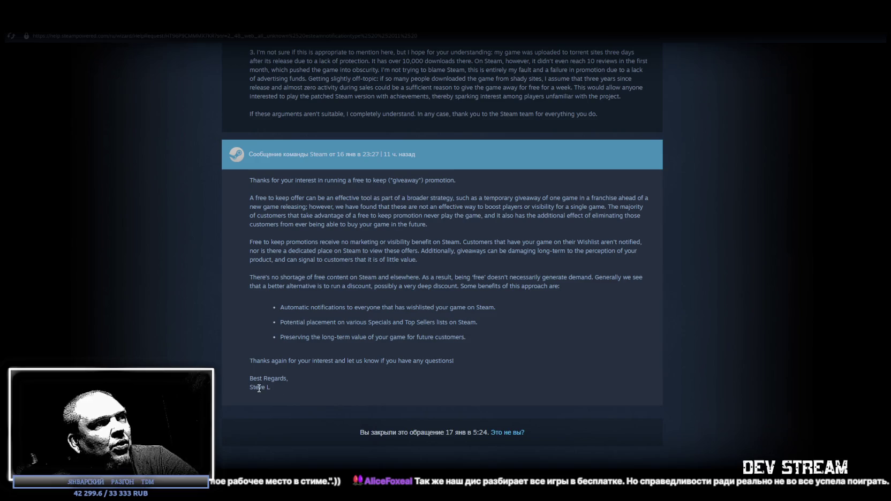
drag(249, 378, 289, 379)
click(526, 334)
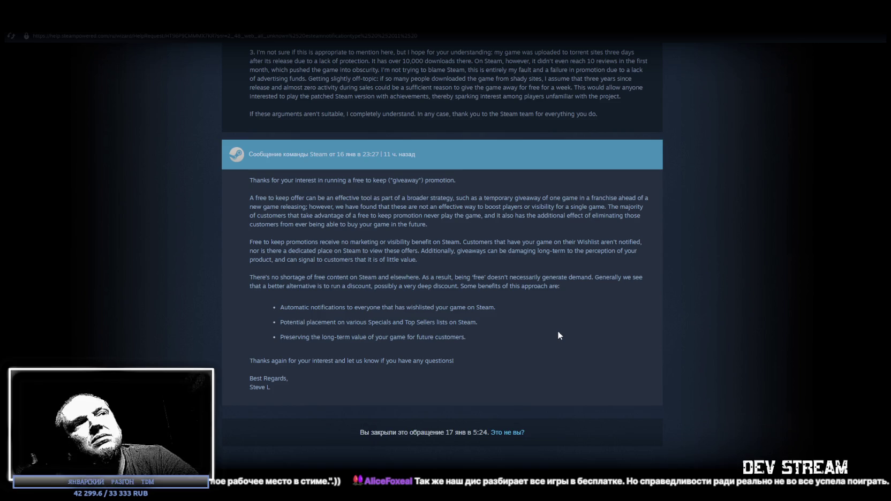
scroll(566, 330, up, 3)
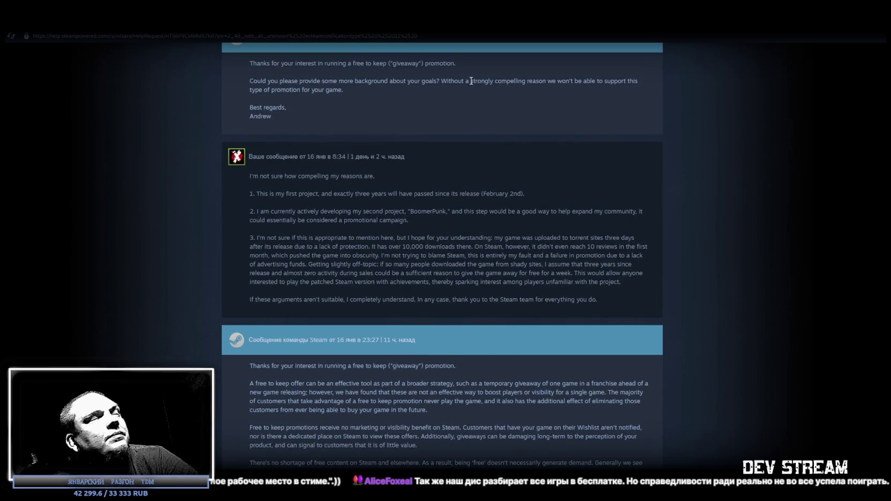
scroll(471, 81, up, 5)
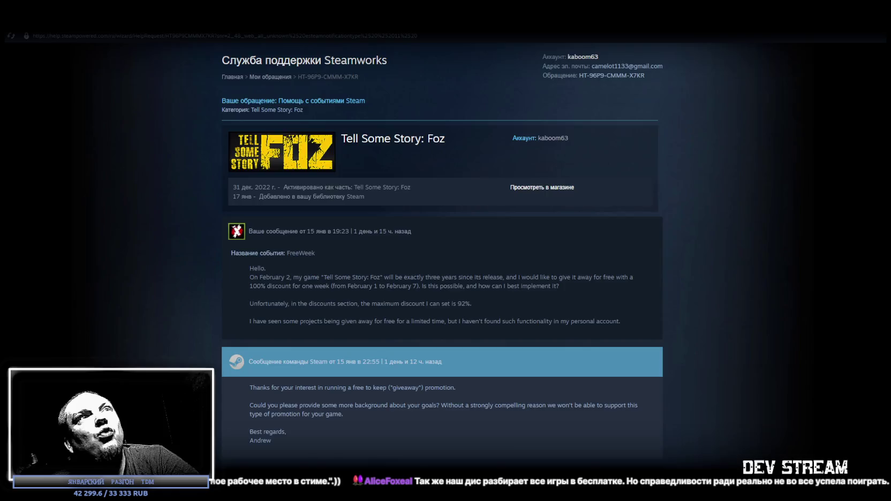
key(alt+Tab)
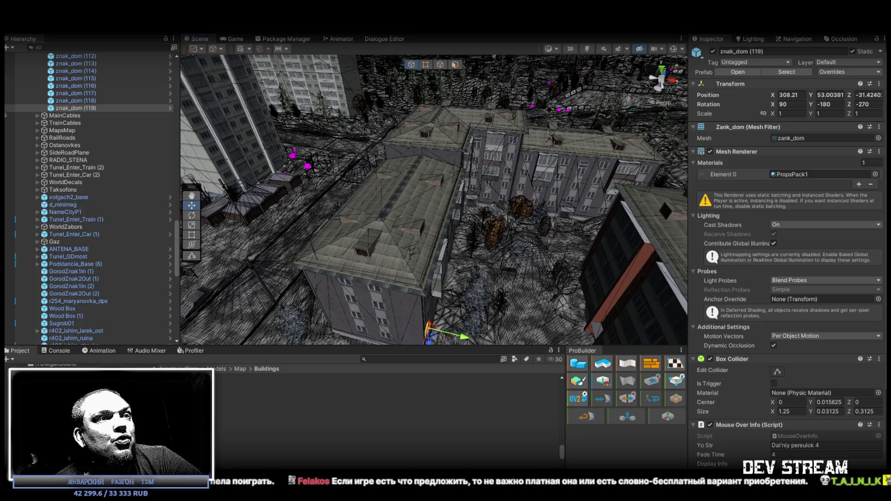
Bring the Scene view down from the rooftops to znak_dom (119) above the window.
mouse_move(413, 263)
mouse_down()
mouse_move(484, 180)
mouse_move(512, 205)
mouse_move(189, 218)
mouse_move(120, 211)
mouse_move(169, 232)
mouse_move(205, 235)
mouse_move(202, 222)
mouse_move(261, 224)
mouse_move(219, 223)
mouse_move(232, 211)
mouse_up()
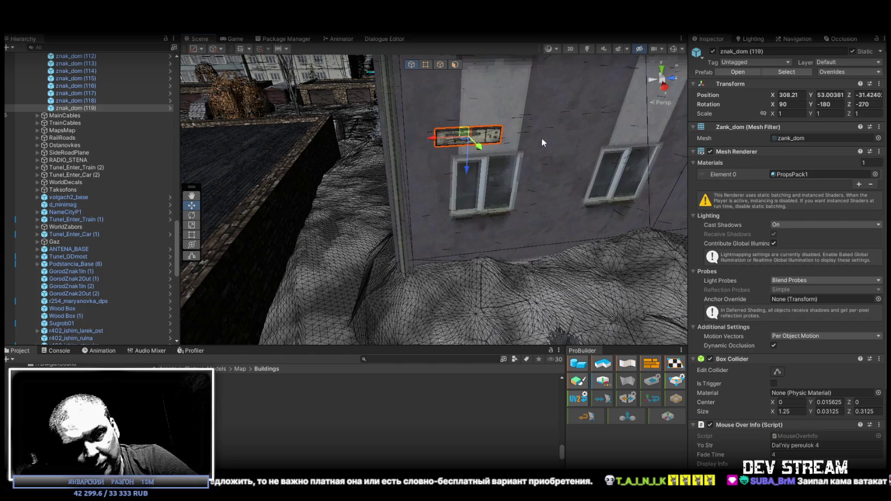
Slide znak_dom (119) sideways and up to Y 53.11285, Z -31.6087, then duplicate it.
mouse_move(434, 203)
mouse_down()
mouse_move(407, 193)
mouse_move(375, 198)
mouse_move(464, 138)
mouse_move(493, 150)
mouse_up()
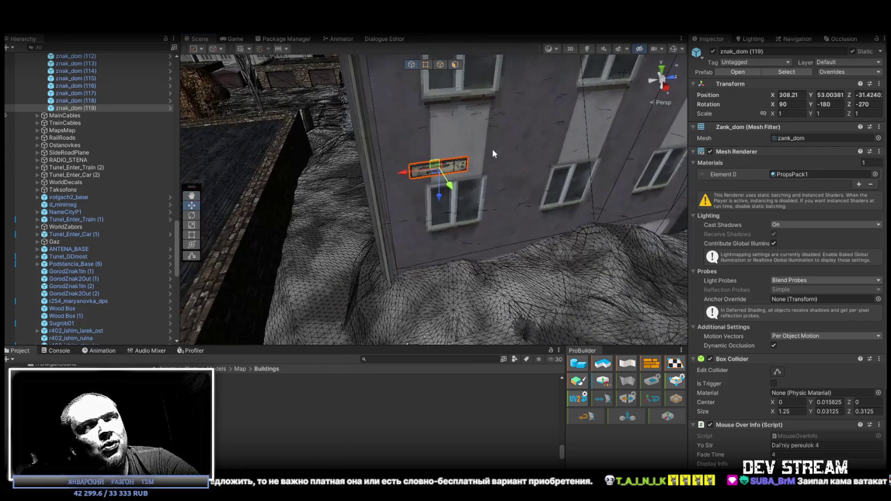
mouse_move(403, 172)
mouse_down()
mouse_move(422, 173)
mouse_move(328, 169)
mouse_move(357, 148)
mouse_move(386, 207)
mouse_up()
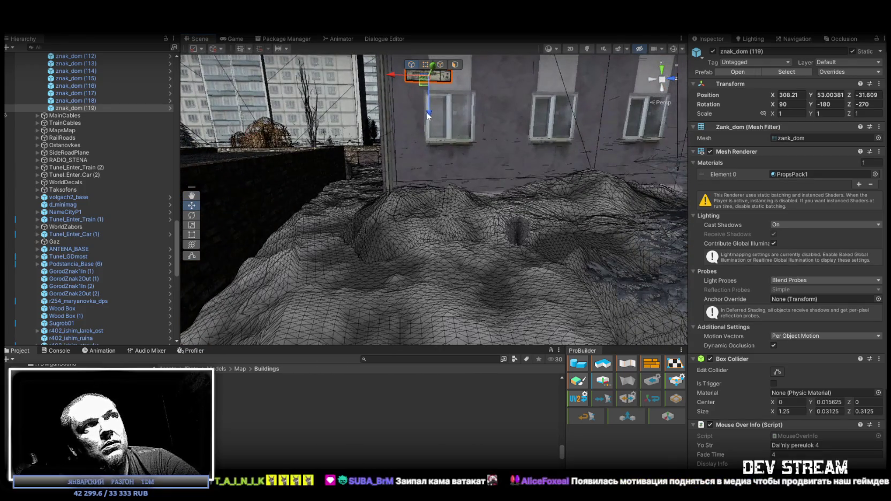
mouse_move(429, 121)
mouse_down()
mouse_move(429, 111)
mouse_move(442, 199)
mouse_move(454, 208)
mouse_move(427, 209)
mouse_move(627, 185)
mouse_move(623, 151)
mouse_move(348, 150)
mouse_move(502, 192)
mouse_move(477, 163)
mouse_move(422, 267)
mouse_move(433, 268)
mouse_move(432, 246)
mouse_up()
key(ctrl+d)
Rotate znak_dom (120) to Z -180 and nudge it to X 296.615, Y 53.18661, Z 12.19993.
key(e)
mouse_move(482, 192)
mouse_down()
mouse_move(553, 203)
mouse_move(568, 197)
mouse_up()
key(f)
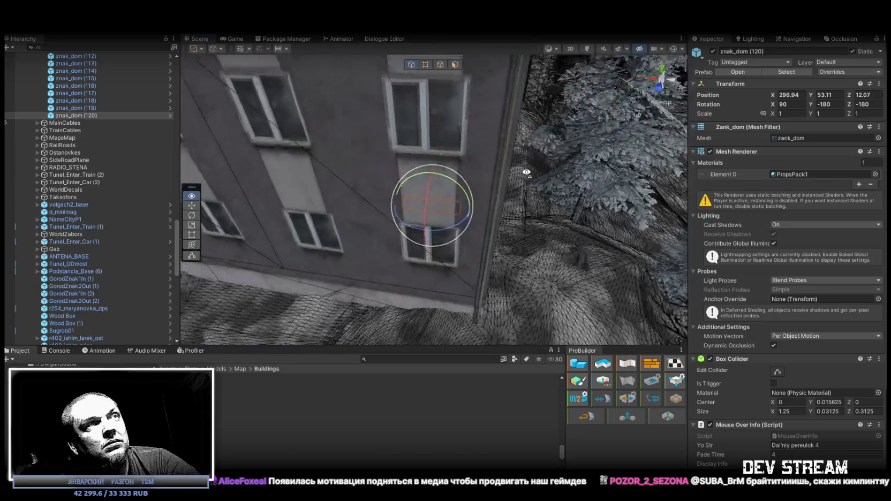
key(w)
mouse_move(432, 188)
mouse_down()
mouse_move(618, 183)
mouse_move(691, 202)
mouse_move(294, 259)
mouse_move(790, 201)
mouse_move(864, 208)
mouse_move(740, 204)
mouse_move(648, 216)
mouse_move(310, 177)
mouse_move(458, 206)
mouse_up()
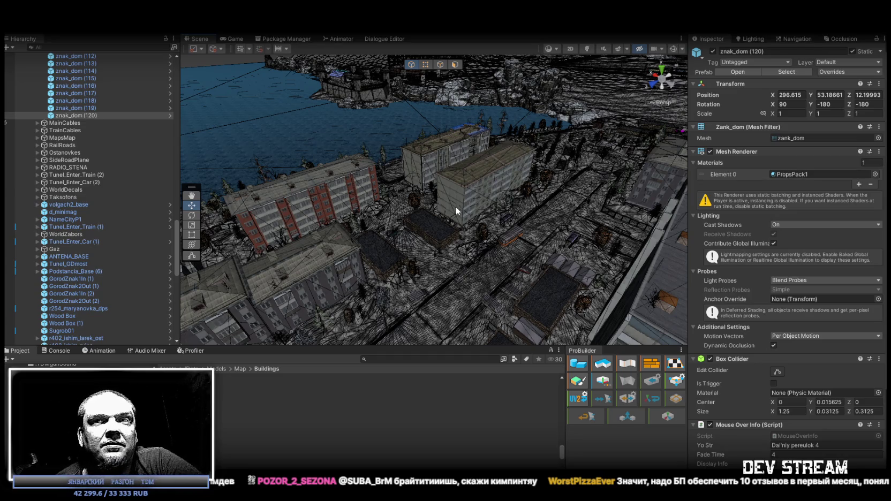
Orbit over the apartment blocks and duplicate the sign as znak_dom (121).
drag(454, 204, 437, 236)
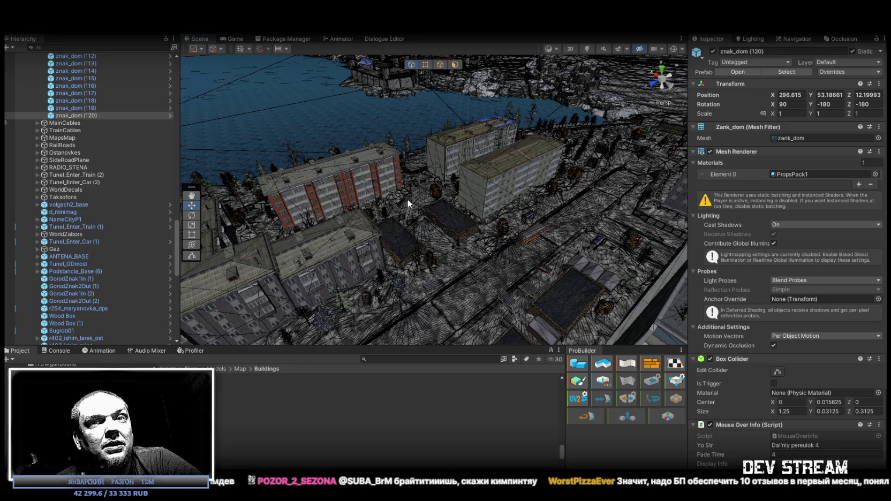
mouse_move(402, 197)
mouse_down()
mouse_move(252, 201)
mouse_move(336, 207)
mouse_move(428, 262)
mouse_up()
key(ctrl+d)
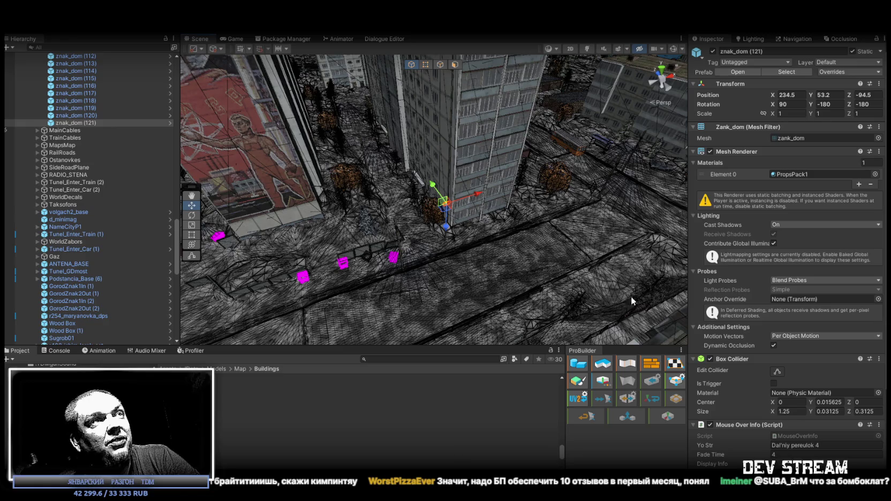
Place znak_dom (121) flat on the apartment wall at X 234.7002, Z -92.8906, Rotation Z -90.
mouse_move(515, 220)
mouse_down()
mouse_move(561, 236)
mouse_move(565, 191)
mouse_move(619, 290)
mouse_move(589, 252)
mouse_up()
mouse_move(500, 110)
mouse_down()
mouse_move(356, 225)
mouse_move(404, 217)
mouse_move(406, 224)
mouse_move(511, 207)
mouse_move(287, 140)
mouse_move(339, 153)
mouse_move(328, 163)
mouse_move(354, 224)
mouse_move(379, 239)
mouse_move(612, 192)
mouse_move(507, 171)
mouse_move(494, 211)
mouse_move(492, 273)
mouse_move(487, 255)
mouse_move(524, 226)
mouse_move(421, 215)
mouse_up()
key(e)
key(w)
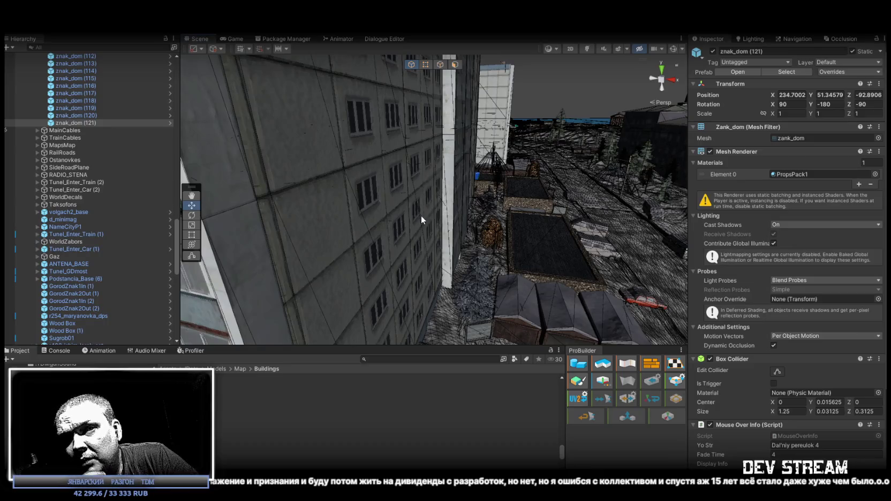
mouse_move(421, 216)
mouse_down()
mouse_move(415, 261)
mouse_move(264, 254)
mouse_up()
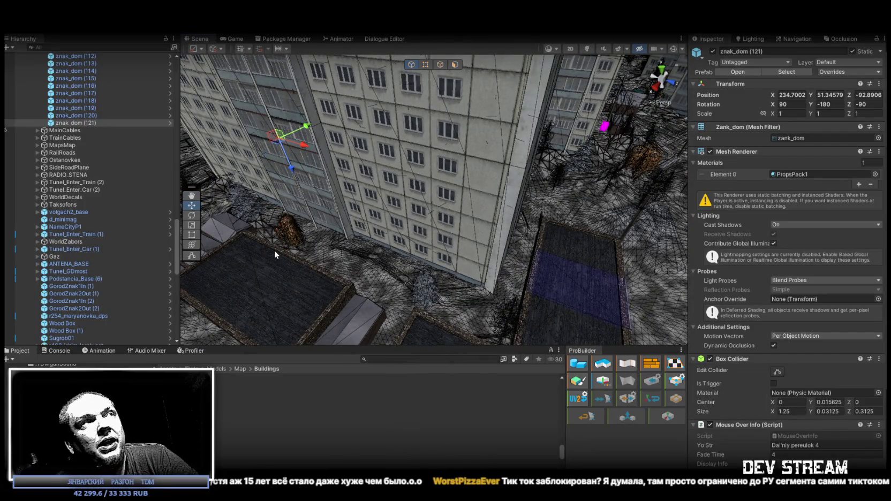
Duplicate znak_dom (121) as znak_dom (122) and move the copy toward another wall.
click(128, 122)
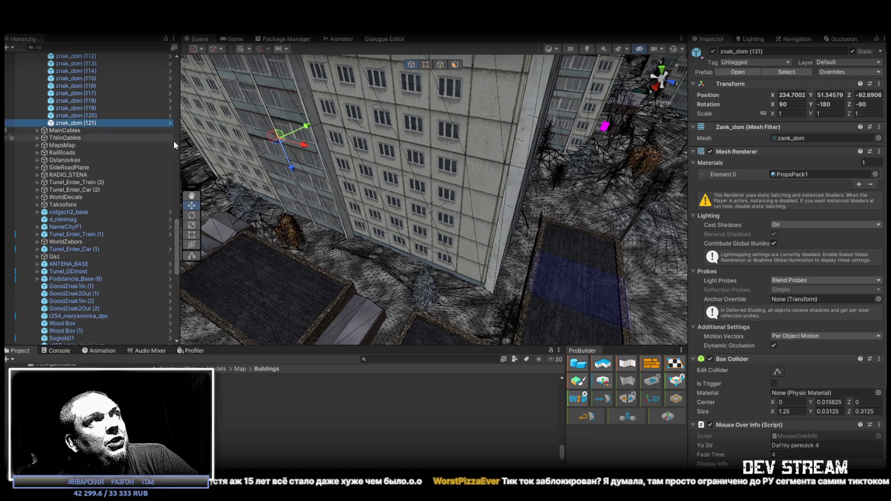
key(ctrl+d)
mouse_move(280, 144)
mouse_down()
mouse_move(477, 271)
mouse_move(492, 277)
mouse_move(513, 258)
mouse_move(512, 241)
mouse_move(510, 259)
mouse_up()
Turn znak_dom (122) to Rotation Z 90 beside the window at X 247.50, Y 51.37, Z -44.71.
key(e)
mouse_move(437, 186)
mouse_down()
mouse_move(691, 181)
mouse_move(660, 189)
mouse_move(507, 182)
mouse_up()
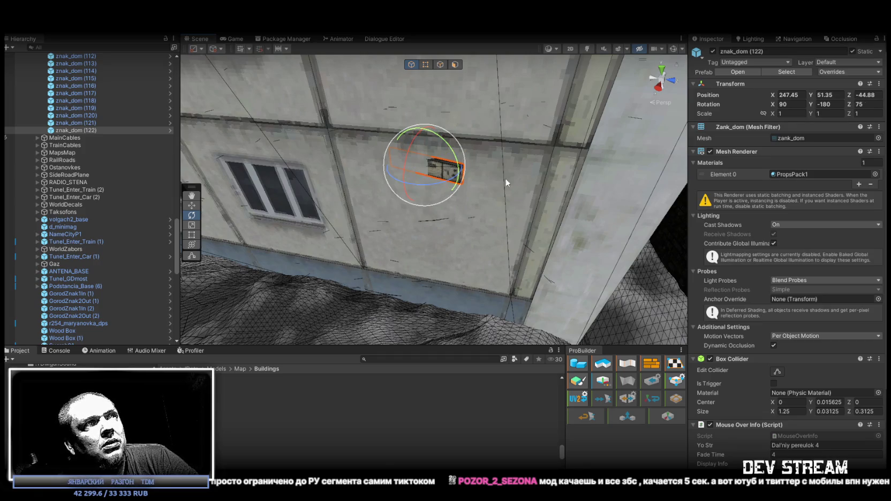
drag(432, 184, 424, 156)
scroll(423, 166, up, 3)
key(w)
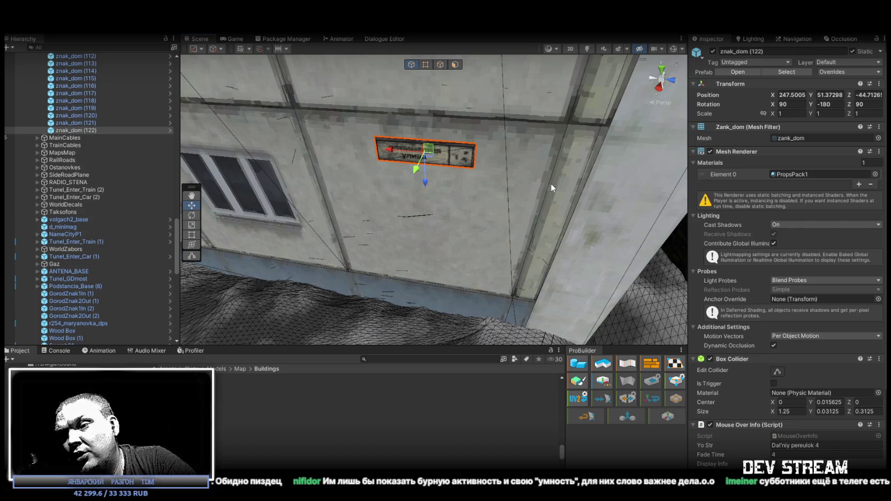
mouse_move(555, 154)
mouse_down()
mouse_move(496, 103)
mouse_move(524, 119)
mouse_move(510, 116)
mouse_move(549, 345)
mouse_up()
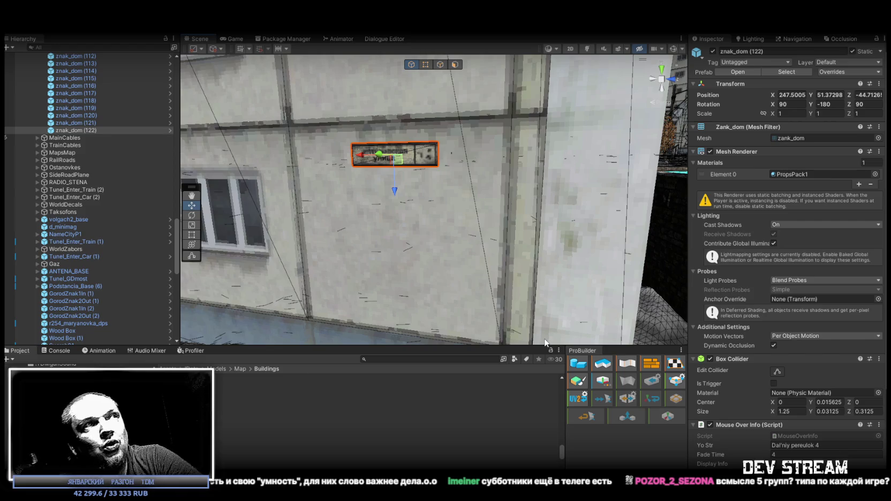
Raise sign znak_dom (122) slightly up the wall to Position Y 51.52149.
scroll(444, 186, up, 3)
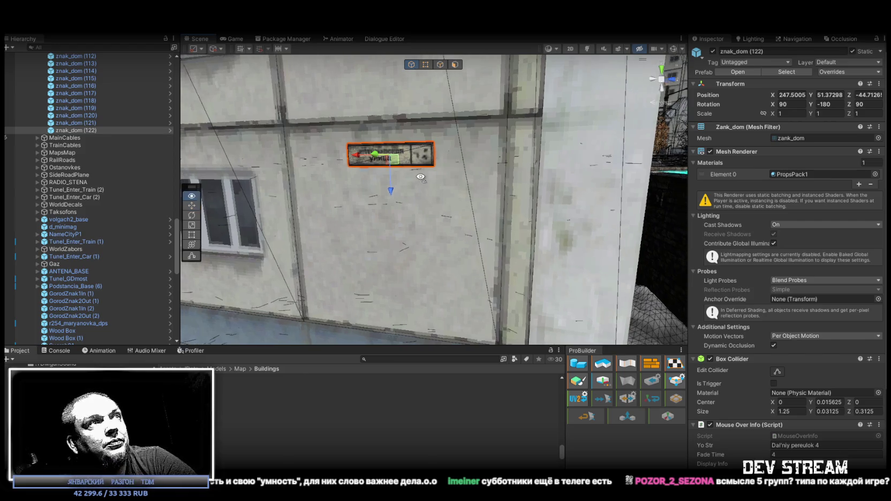
mouse_move(445, 150)
mouse_down()
mouse_move(436, 131)
mouse_move(371, 159)
mouse_move(374, 251)
mouse_up()
key(f)
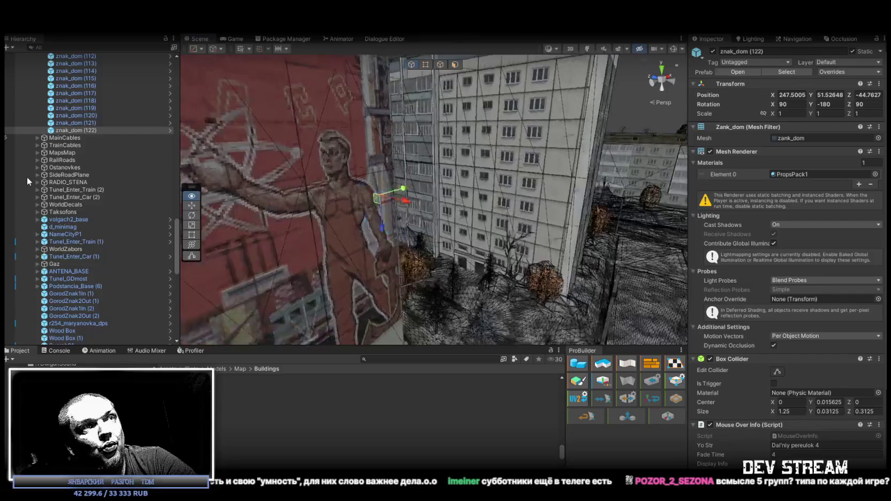
mouse_move(428, 225)
mouse_down()
mouse_move(396, 246)
mouse_move(370, 240)
mouse_move(851, 309)
mouse_move(777, 301)
mouse_move(844, 300)
mouse_move(834, 270)
mouse_move(812, 250)
mouse_up()
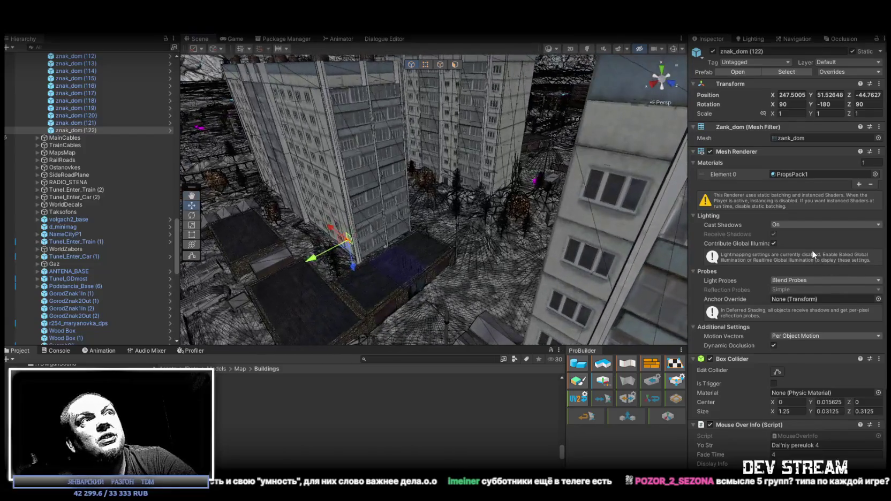
Duplicate the znak_dom (122) sign to create znak_dom (123).
click(85, 122)
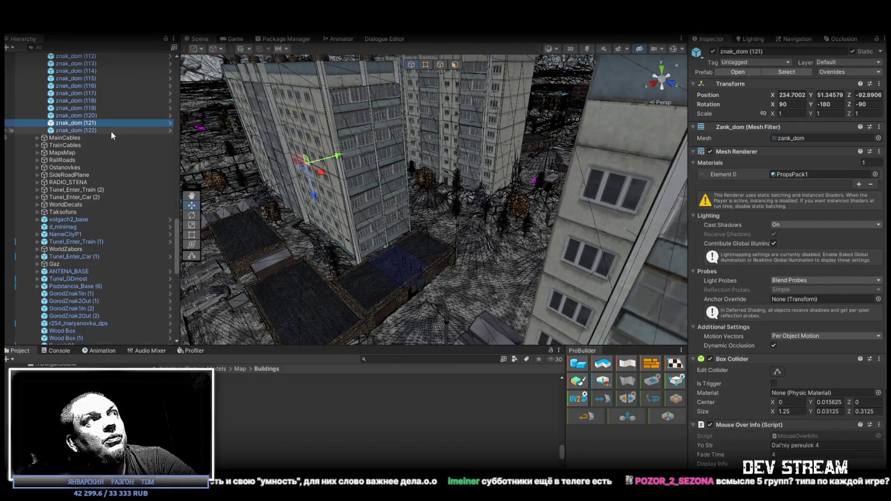
mouse_move(300, 141)
mouse_down()
mouse_move(323, 134)
mouse_move(393, 178)
mouse_up()
click(323, 134)
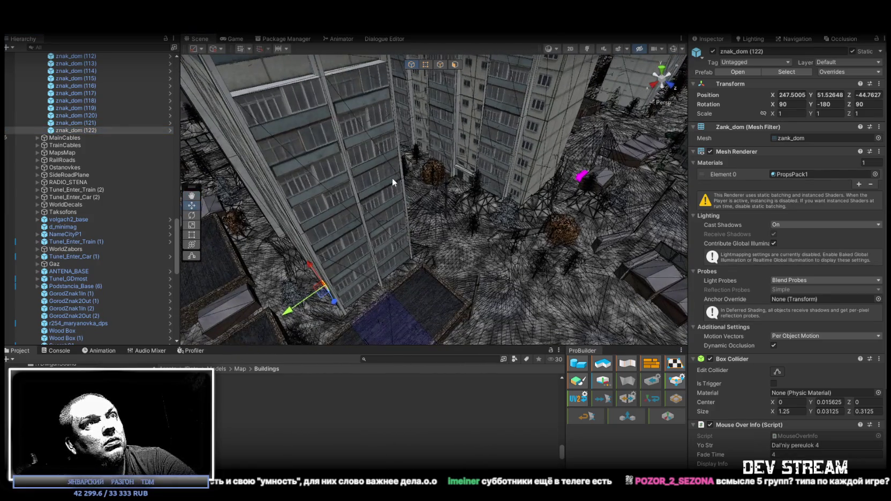
key(ctrl+d)
Move znak_dom (123) up onto another apartment wall and rotate it to Z 180.
mouse_move(323, 289)
mouse_down()
mouse_move(397, 227)
mouse_move(514, 157)
mouse_up()
mouse_move(473, 199)
mouse_down()
mouse_move(407, 138)
mouse_move(420, 228)
mouse_move(450, 255)
mouse_move(474, 227)
mouse_move(474, 194)
mouse_up()
mouse_move(425, 241)
mouse_down()
mouse_move(478, 185)
mouse_move(570, 216)
mouse_move(301, 209)
mouse_move(517, 199)
mouse_move(449, 216)
mouse_move(456, 211)
mouse_move(390, 156)
mouse_move(564, 209)
mouse_move(390, 157)
mouse_move(424, 155)
mouse_move(454, 173)
mouse_up()
key(e)
key(w)
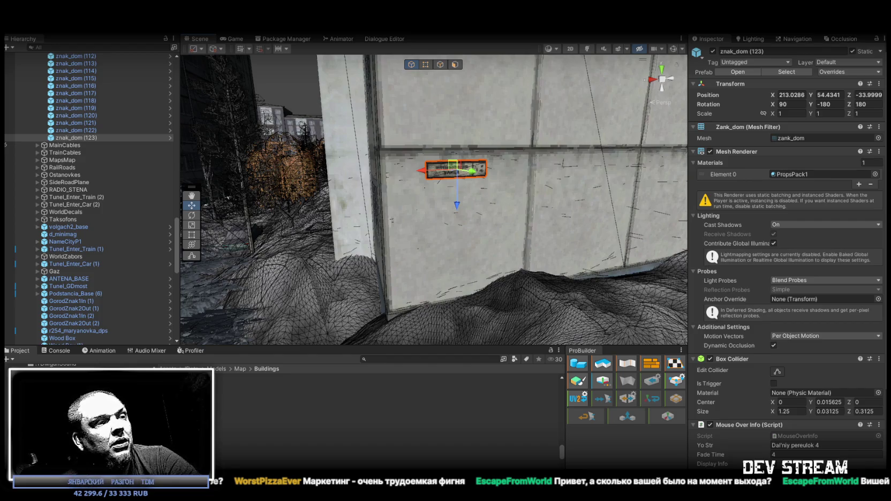
key(alt+Tab)
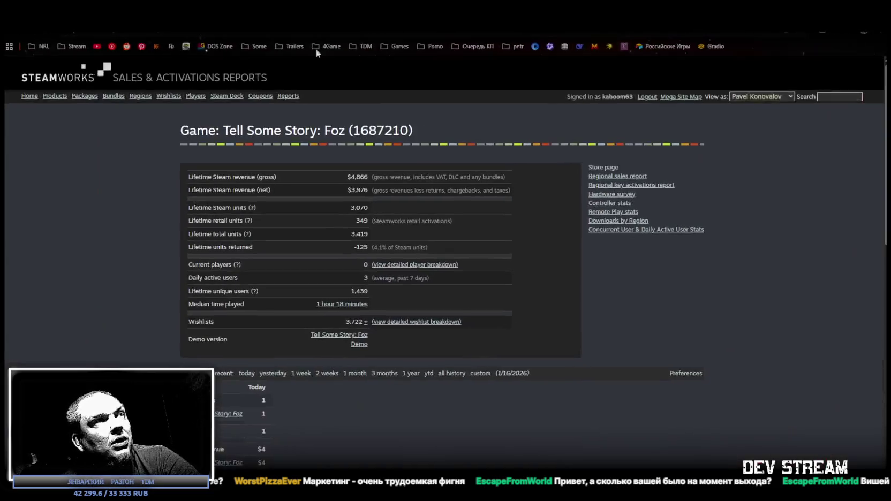
scroll(429, 257, down, 2)
drag(344, 228, 366, 229)
click(522, 222)
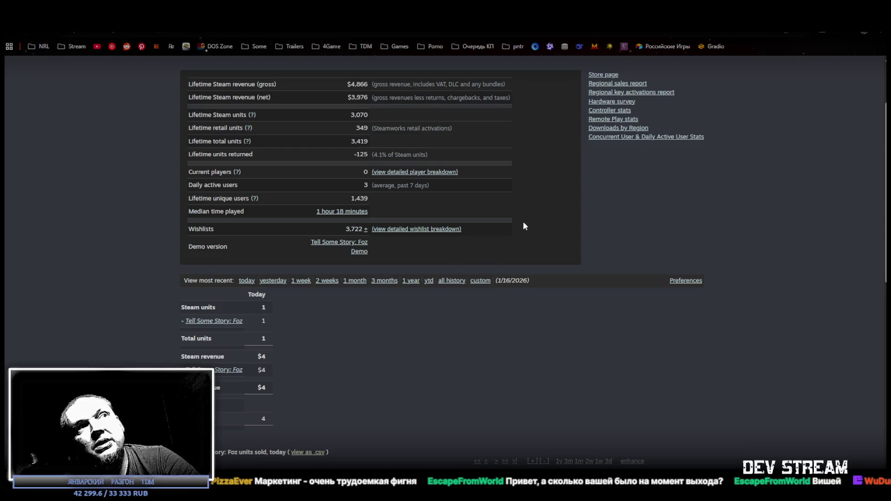
drag(345, 228, 363, 229)
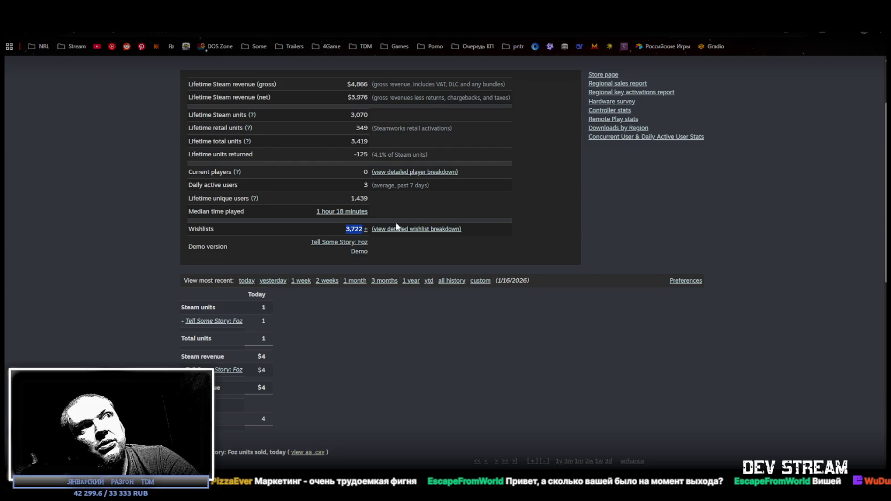
click(328, 233)
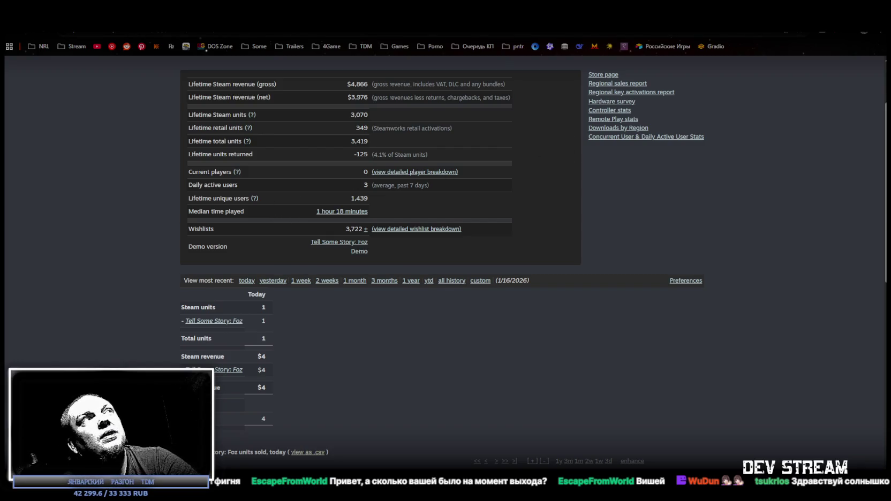
key(alt+Tab)
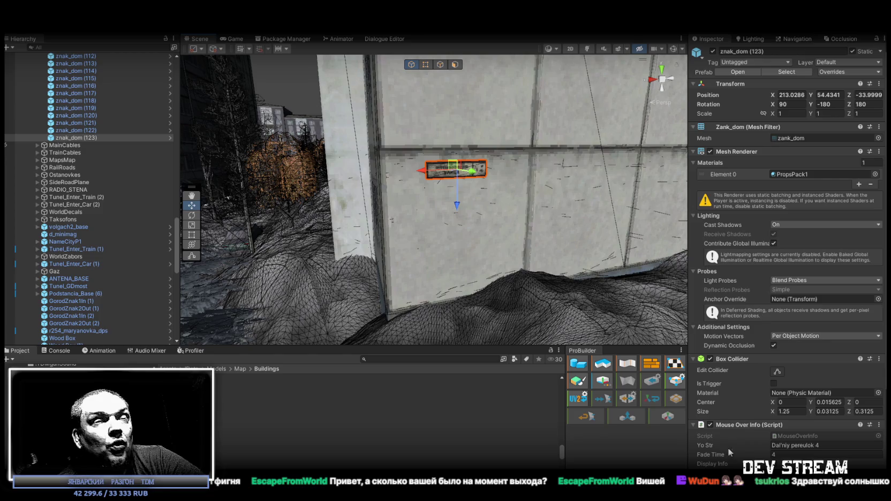
Nudge znak_dom (123) along its wall to X 212.911, Y 54.532.
mouse_move(482, 225)
mouse_down()
mouse_move(469, 248)
mouse_move(625, 260)
mouse_move(587, 251)
mouse_move(518, 178)
mouse_move(399, 199)
mouse_move(377, 191)
mouse_move(524, 166)
mouse_up()
drag(383, 207, 459, 186)
key(f)
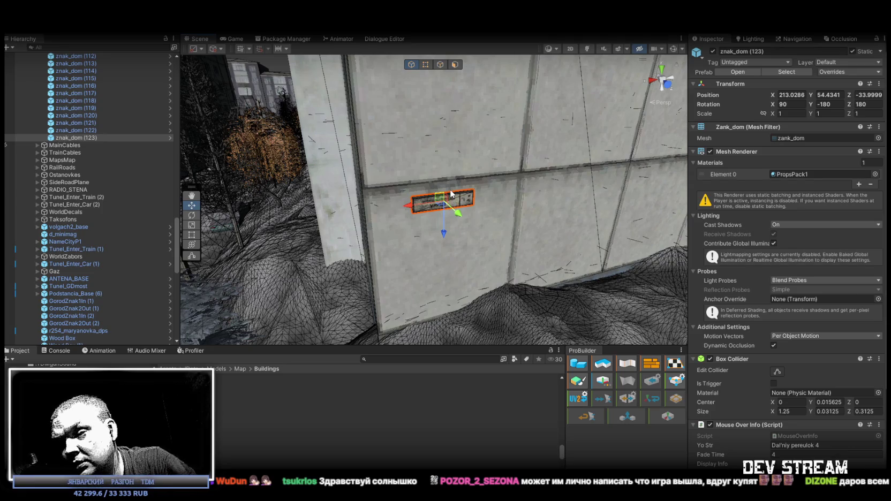
drag(459, 199, 442, 174)
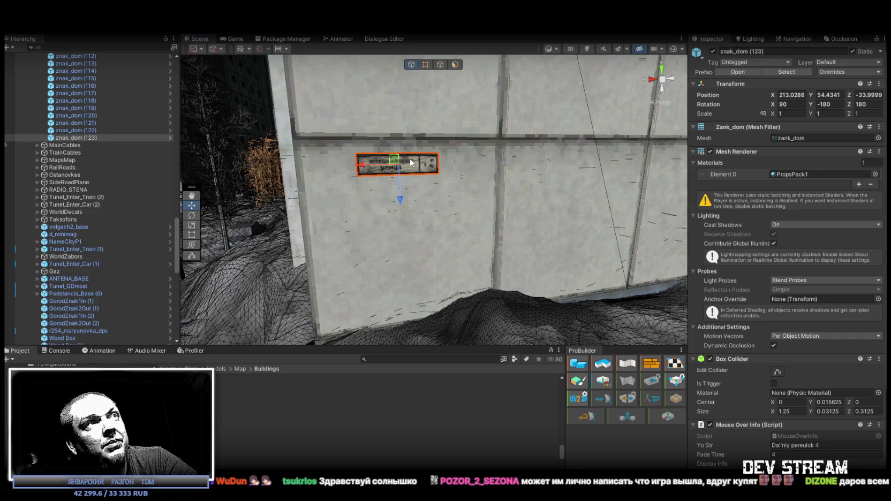
mouse_move(397, 163)
mouse_down()
mouse_move(399, 152)
mouse_move(419, 209)
mouse_move(467, 242)
mouse_move(610, 221)
mouse_move(560, 190)
mouse_move(391, 209)
mouse_up()
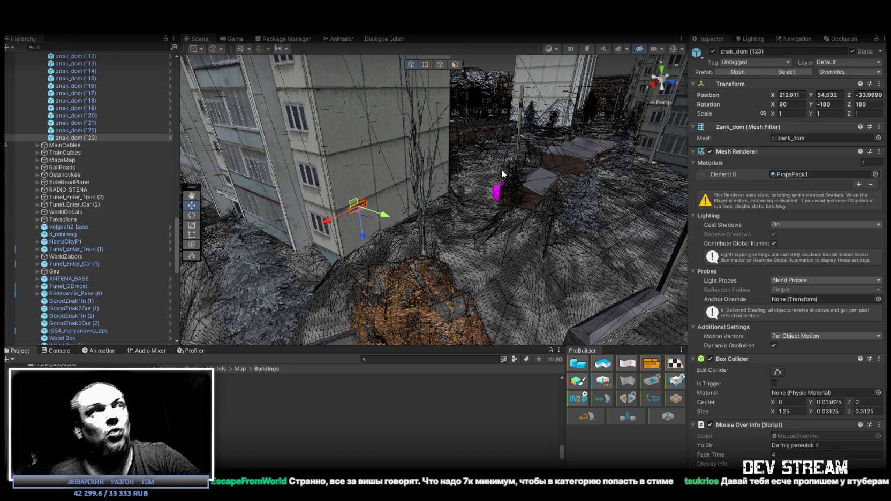
key(f)
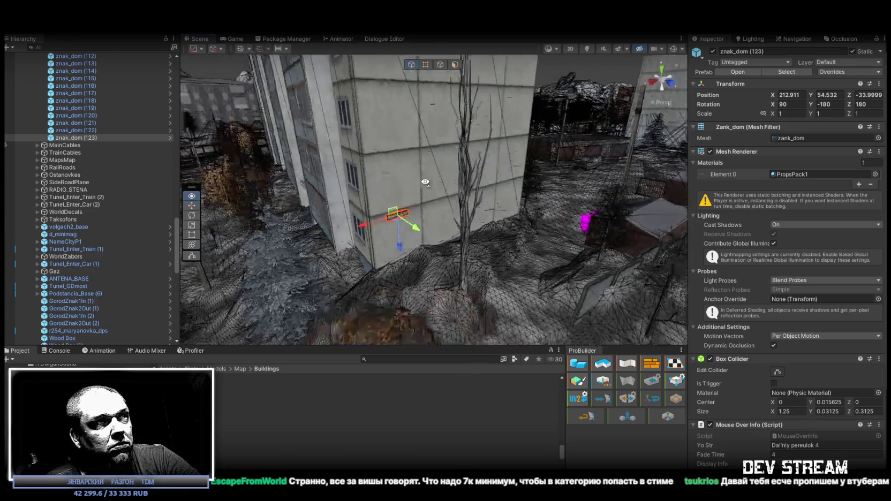
scroll(370, 185, up, 5)
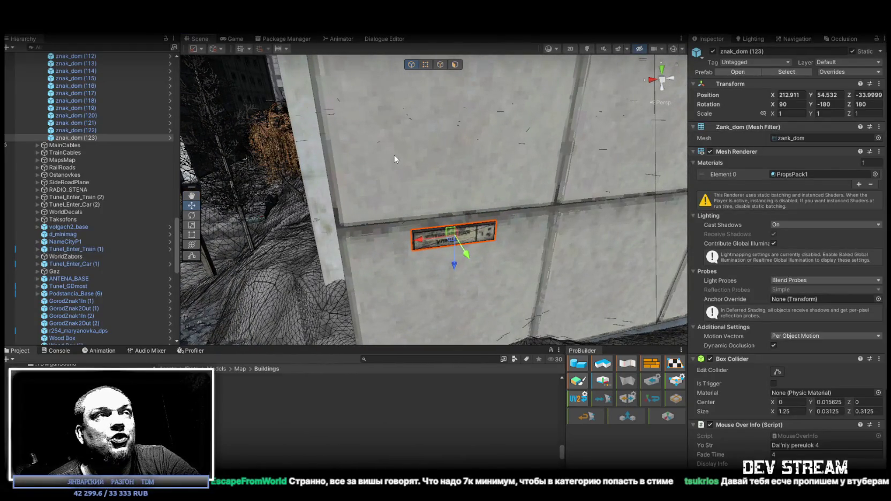
drag(424, 154, 425, 153)
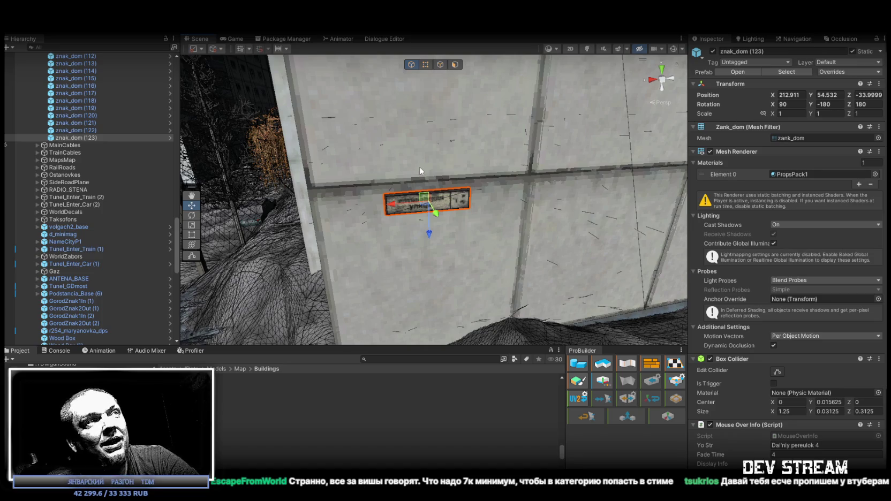
mouse_move(420, 166)
mouse_down()
mouse_move(415, 179)
mouse_move(399, 175)
mouse_move(450, 180)
mouse_move(253, 193)
mouse_move(339, 219)
mouse_up()
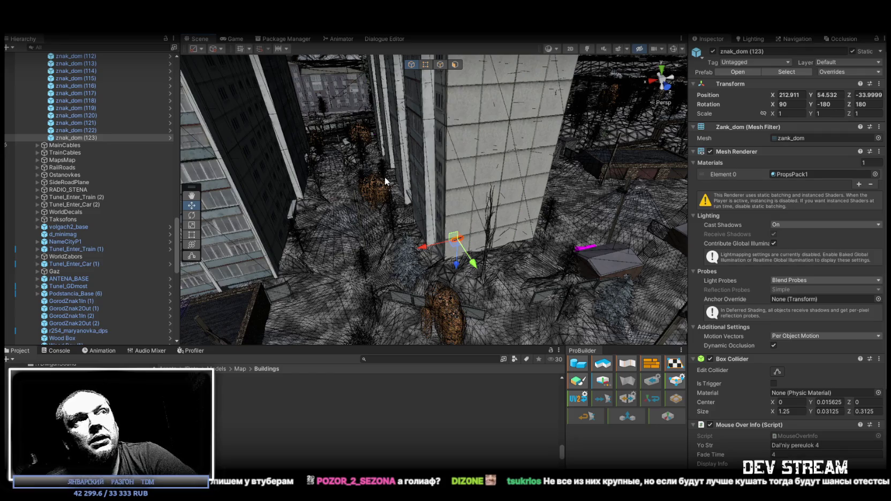
drag(455, 212, 551, 220)
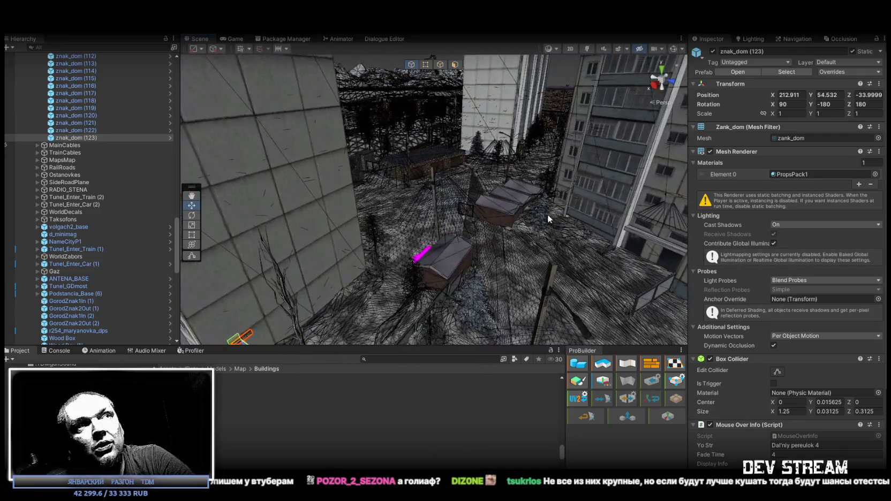
key(f)
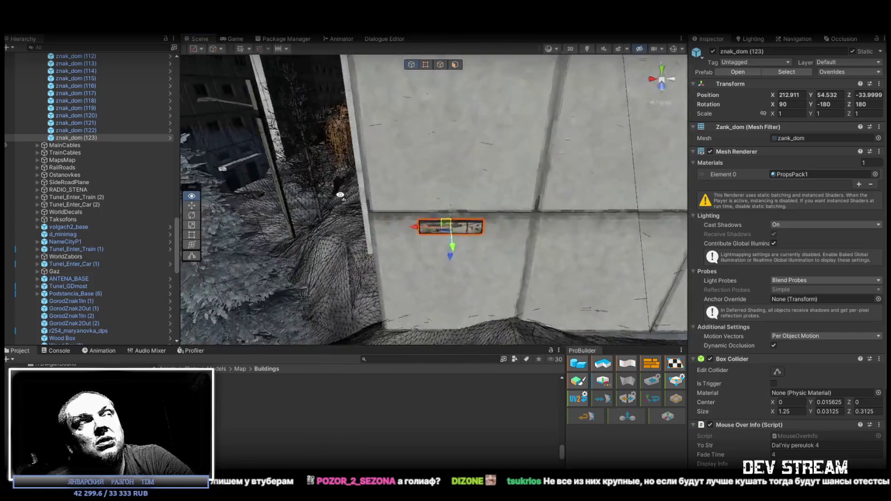
click(89, 130)
key(f)
mouse_move(300, 161)
mouse_down()
mouse_move(333, 119)
mouse_move(459, 196)
mouse_up()
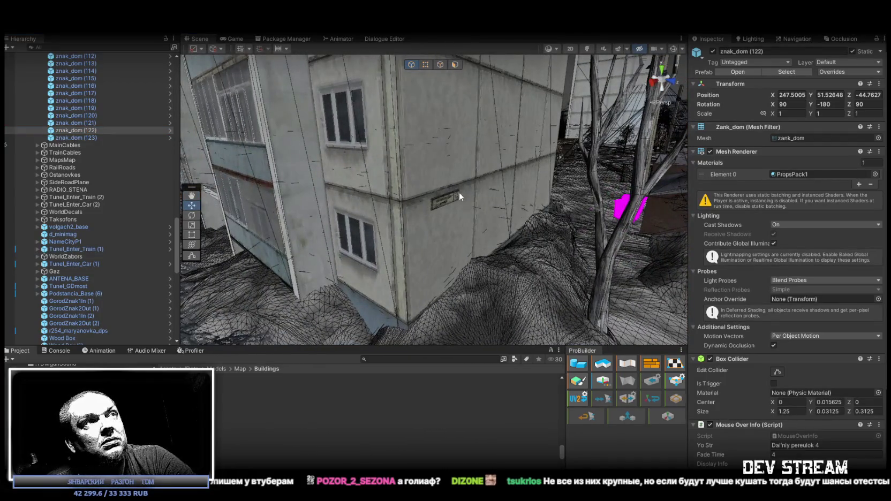
Lower znak_dom (123) to Y 54.479 on the wall, then duplicate it.
click(449, 200)
key(f)
drag(531, 187, 481, 212)
mouse_move(481, 212)
mouse_down()
mouse_move(407, 189)
mouse_move(583, 220)
mouse_move(523, 194)
mouse_move(574, 225)
mouse_up()
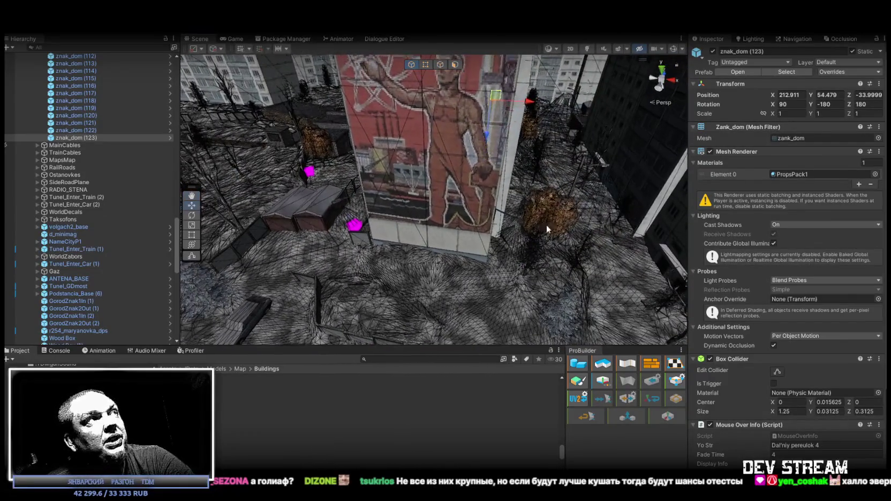
key(ctrl+d)
Place znak_dom (124) flat on the pale wall below the mural with Rotation Z 0.
drag(523, 145, 509, 132)
drag(469, 100, 462, 241)
click(863, 105)
text(0)
mouse_move(472, 198)
mouse_down()
mouse_move(462, 134)
mouse_move(353, 220)
mouse_move(354, 181)
mouse_move(345, 185)
mouse_move(418, 183)
mouse_move(408, 151)
mouse_up()
drag(439, 190, 441, 185)
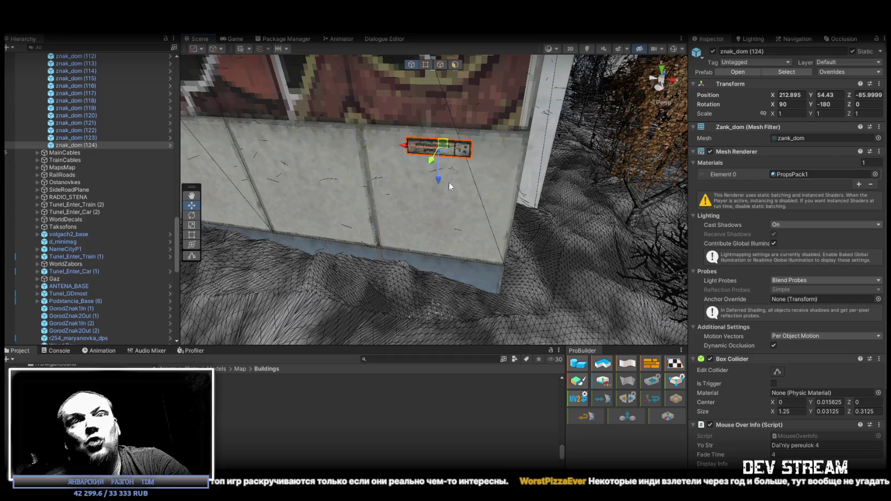
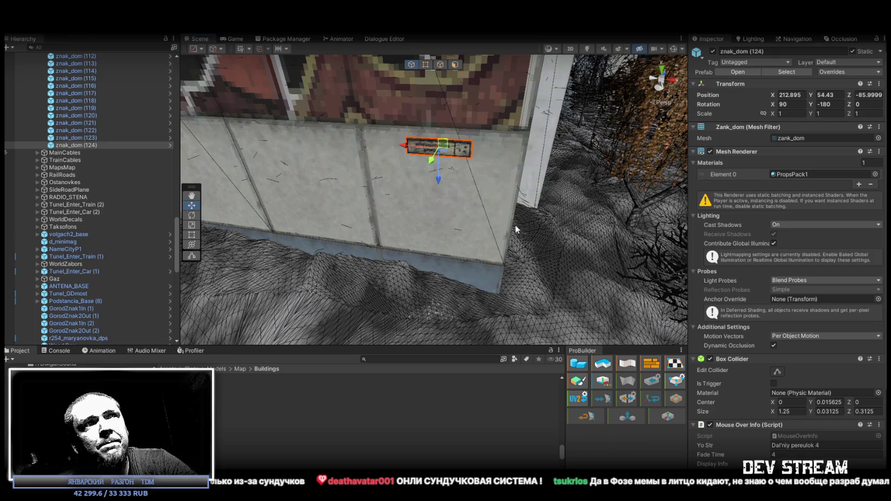
Duplicate znak_dom (124) as znak_dom (125), turn it to Z 90 and set it flat on a wall.
scroll(513, 226, down, 10)
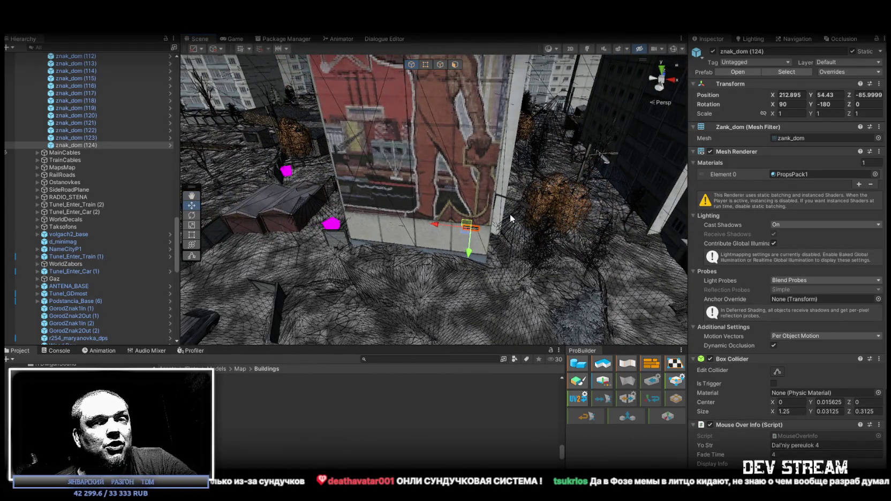
mouse_move(526, 221)
mouse_down()
mouse_move(500, 222)
mouse_move(444, 194)
mouse_move(660, 237)
mouse_move(527, 195)
mouse_move(575, 196)
mouse_move(629, 226)
mouse_move(604, 228)
mouse_move(522, 202)
mouse_move(551, 205)
mouse_move(502, 234)
mouse_move(201, 150)
mouse_up()
click(84, 138)
click(89, 145)
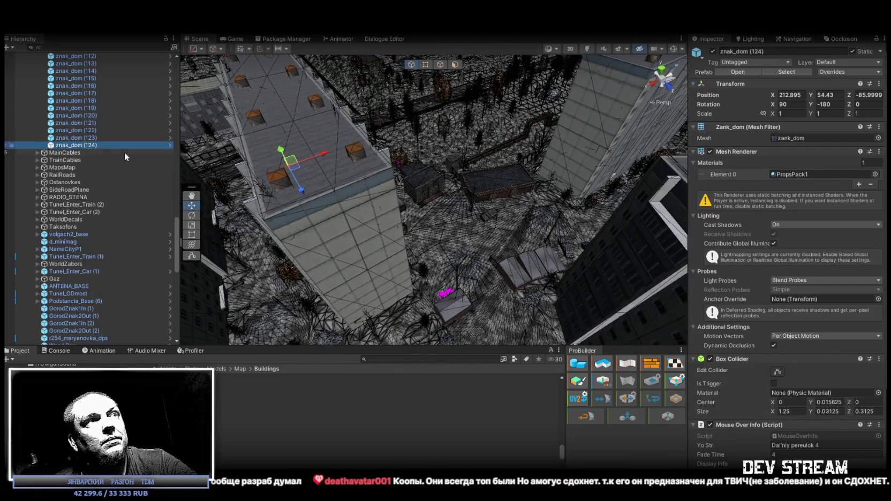
key(ctrl+d)
mouse_move(290, 160)
mouse_down()
mouse_move(585, 206)
mouse_move(621, 179)
mouse_move(496, 215)
mouse_move(601, 222)
mouse_move(590, 228)
mouse_up()
key(e)
drag(498, 225, 474, 229)
key(w)
mouse_move(445, 196)
mouse_down()
mouse_move(410, 158)
mouse_move(577, 202)
mouse_move(514, 211)
mouse_move(357, 131)
mouse_up()
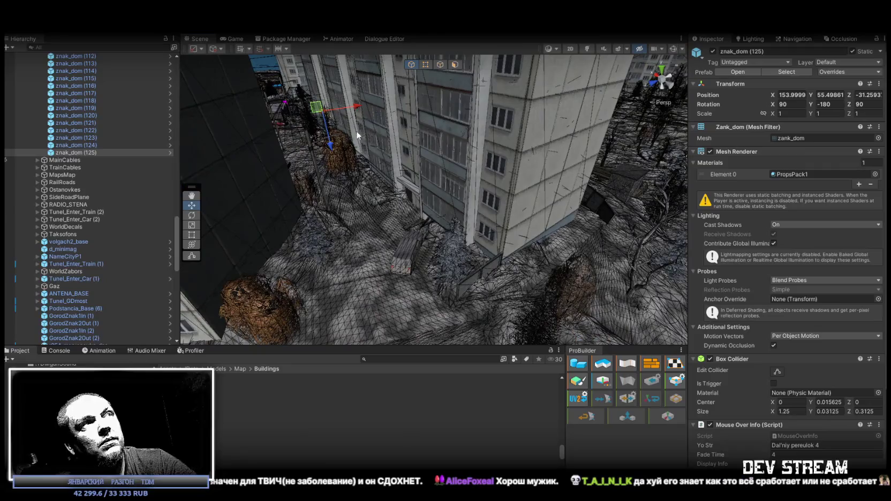
Duplicate it again as znak_dom (126), move it onto a building wall and rotate Z to -90.
key(ctrl+d)
mouse_move(316, 108)
mouse_down()
mouse_move(520, 216)
mouse_move(508, 230)
mouse_up()
key(f)
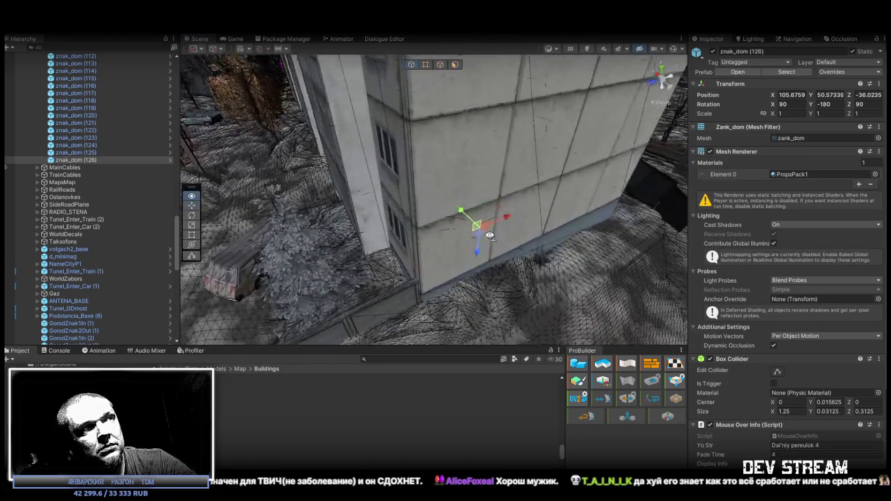
key(e)
mouse_move(479, 251)
mouse_down()
mouse_move(216, 226)
mouse_move(486, 220)
mouse_move(435, 199)
mouse_move(451, 187)
mouse_up()
key(w)
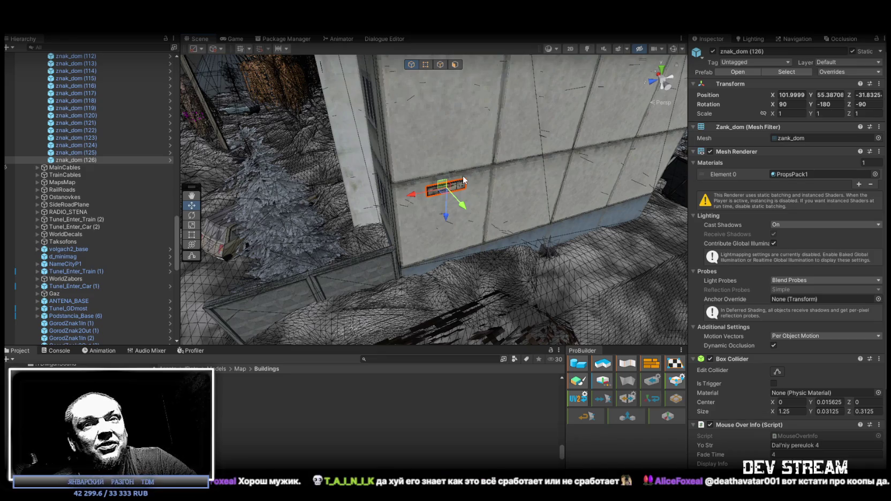
mouse_move(464, 180)
mouse_down()
mouse_move(432, 196)
mouse_move(545, 236)
mouse_up()
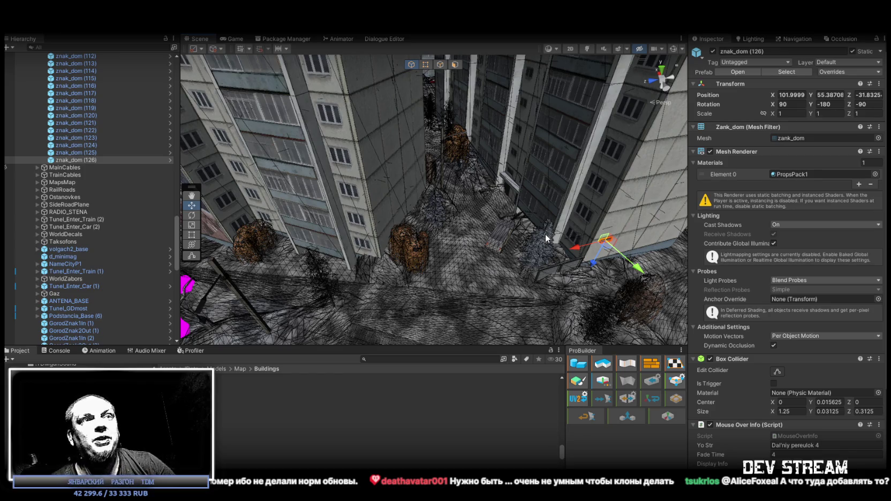
Duplicate znak_dom (126) as znak_dom (127), set its Rotation Z to -35 and move it onto the wall.
mouse_move(545, 233)
mouse_down()
mouse_move(499, 187)
mouse_move(517, 195)
mouse_move(514, 240)
mouse_up()
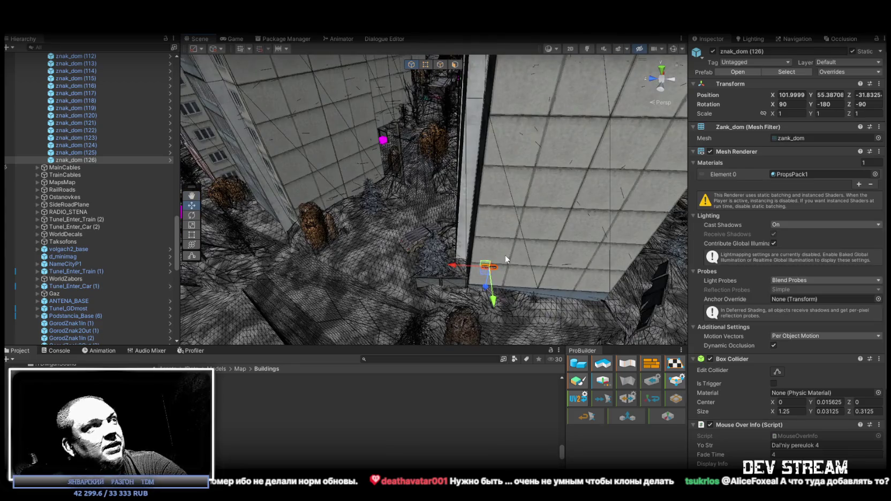
key(ctrl+d)
mouse_move(487, 276)
mouse_down()
mouse_move(367, 180)
mouse_move(492, 179)
mouse_move(564, 162)
mouse_move(463, 174)
mouse_up()
key(e)
key(w)
click(867, 104)
text(-35)
key(Return)
mouse_move(514, 123)
mouse_down()
mouse_move(478, 115)
mouse_move(467, 128)
mouse_up()
drag(471, 180, 465, 185)
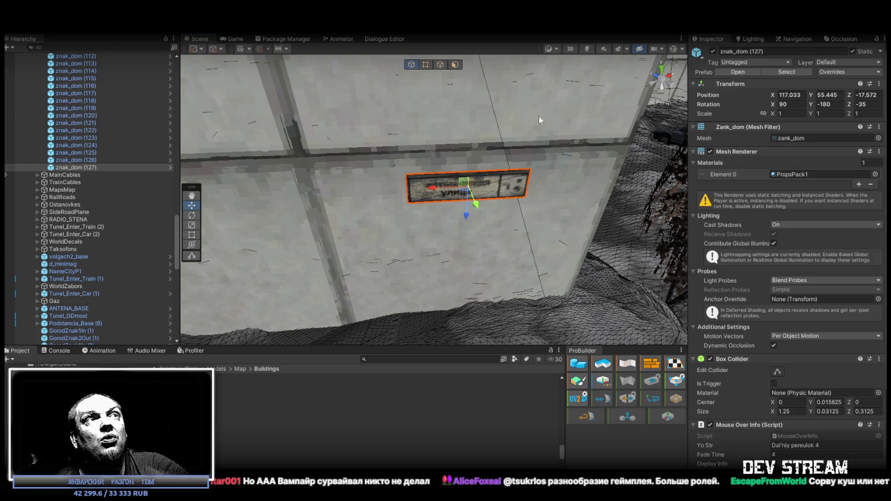
Nudge znak_dom (127) into place, then duplicate it as znak_dom (128) turned to face outward.
mouse_move(465, 184)
mouse_down()
mouse_move(625, 147)
mouse_move(300, 145)
mouse_move(375, 150)
mouse_up()
mouse_move(809, 152)
mouse_down()
mouse_move(781, 156)
mouse_move(815, 164)
mouse_move(870, 155)
mouse_move(287, 191)
mouse_move(498, 196)
mouse_move(431, 105)
mouse_move(503, 142)
mouse_move(589, 84)
mouse_move(480, 103)
mouse_move(409, 221)
mouse_move(436, 247)
mouse_move(156, 225)
mouse_move(165, 226)
mouse_up()
key(ctrl+d)
key(f)
key(e)
mouse_move(431, 195)
mouse_down()
mouse_move(418, 160)
mouse_move(429, 153)
mouse_move(439, 196)
mouse_move(401, 194)
mouse_move(526, 186)
mouse_move(493, 195)
mouse_move(473, 170)
mouse_move(407, 202)
mouse_move(516, 217)
mouse_move(652, 209)
mouse_up()
key(w)
Select znak_dom (127) and znak_dom (128) together in the Hierarchy.
ctrl+click(86, 167)
ctrl+click(89, 176)
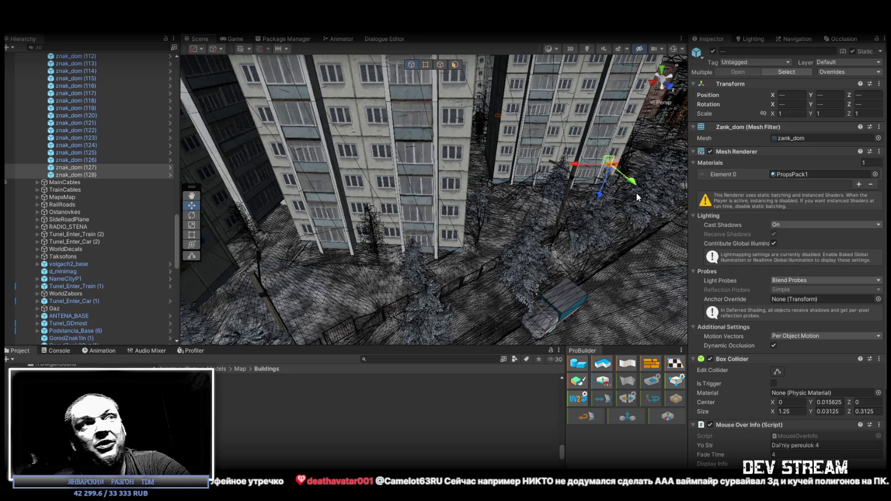
mouse_move(636, 197)
mouse_down()
mouse_move(526, 202)
mouse_move(524, 213)
mouse_up()
Duplicate both signs as znak_dom (129) and (130) and raise them onto the building wall.
key(ctrl+d)
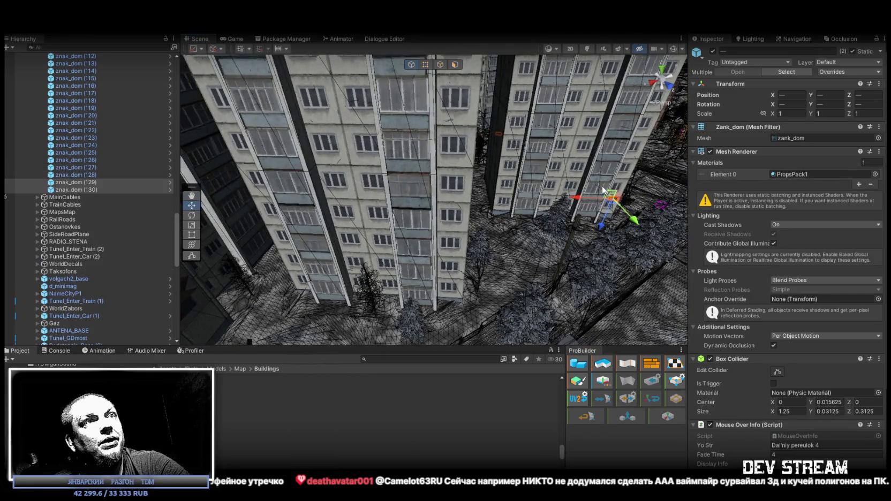
mouse_move(612, 199)
mouse_down()
mouse_move(586, 188)
mouse_move(426, 272)
mouse_move(455, 284)
mouse_up()
scroll(455, 283, up, 5)
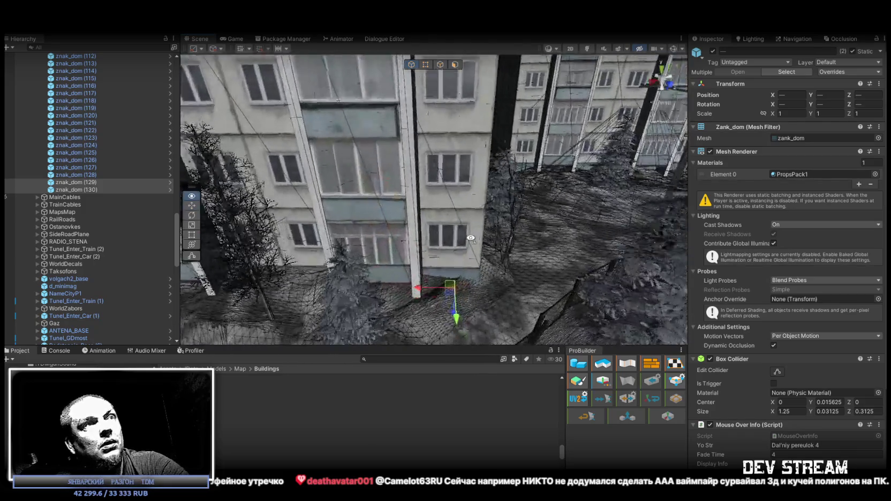
mouse_move(451, 290)
mouse_down()
mouse_move(453, 300)
mouse_move(466, 230)
mouse_move(458, 229)
mouse_up()
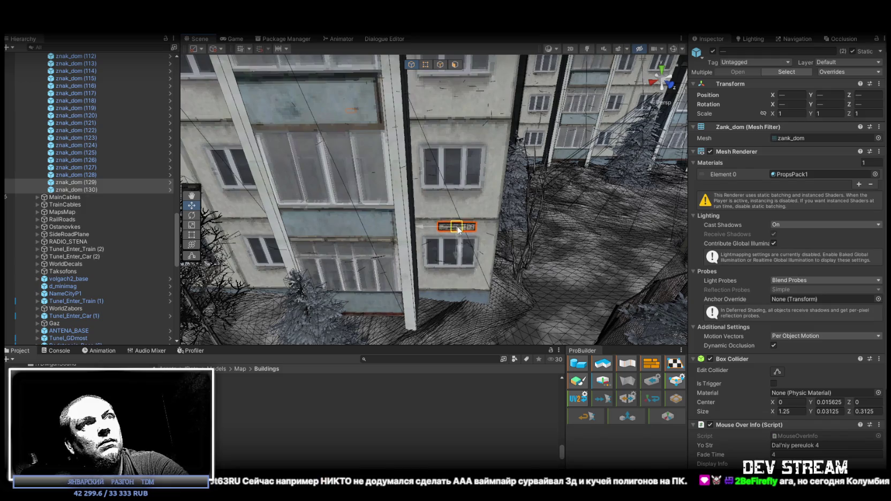
Frame the copied signs and fly around the building to check their placement.
key(w)
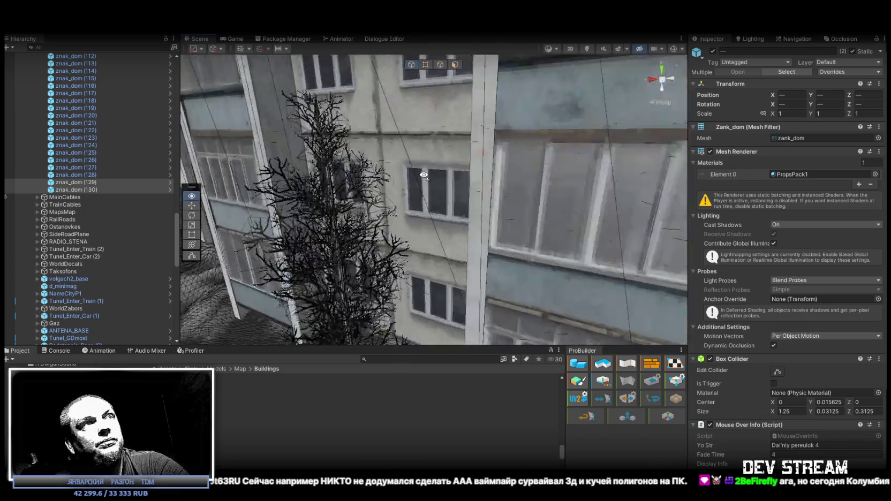
key(f)
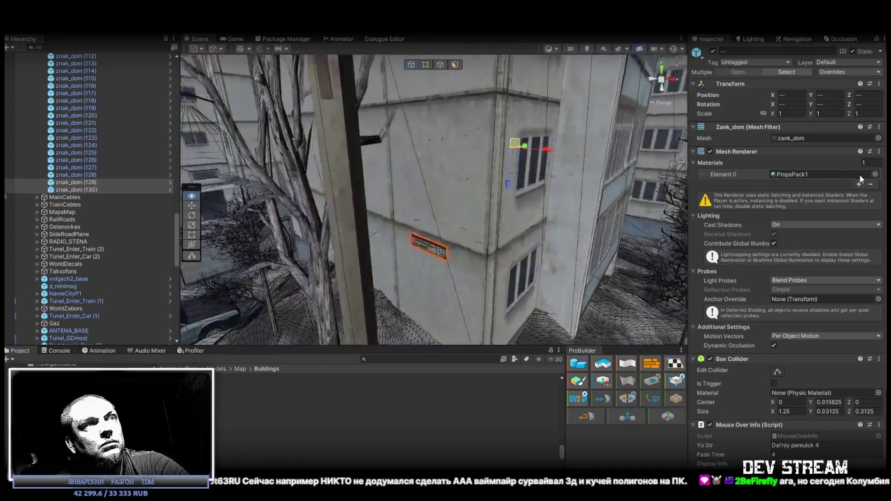
key(Up)
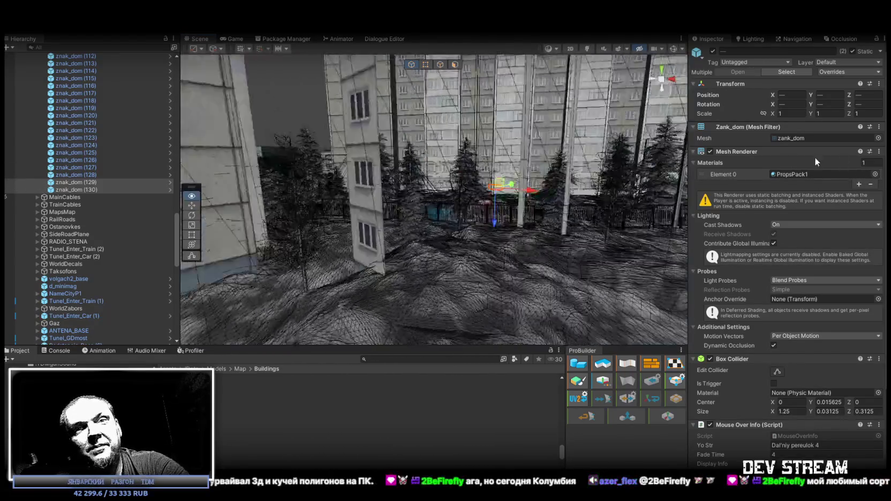
drag(482, 204, 509, 210)
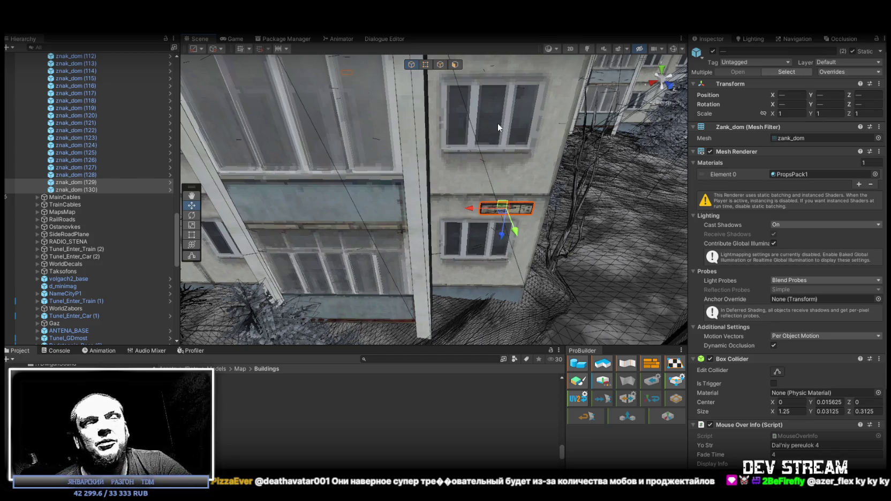
mouse_move(478, 125)
mouse_down()
mouse_move(392, 161)
mouse_move(411, 156)
mouse_up()
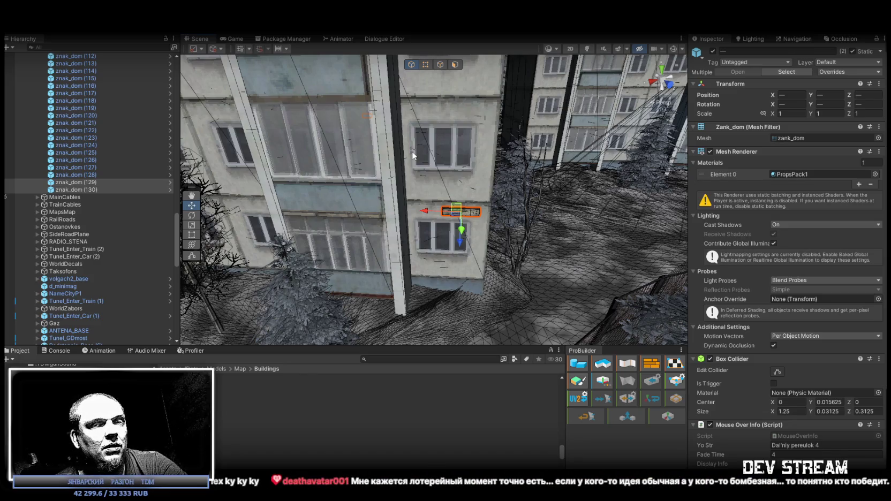
mouse_move(413, 151)
mouse_down()
mouse_move(482, 192)
mouse_move(472, 209)
mouse_move(552, 204)
mouse_up()
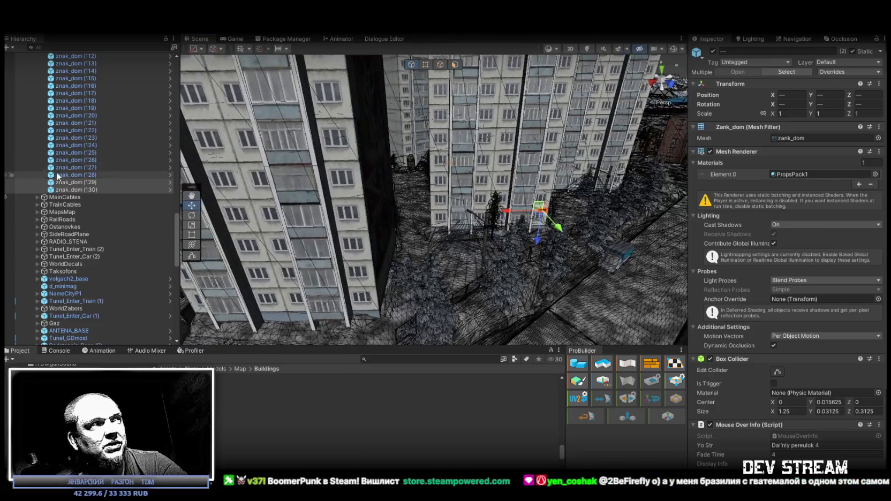
Duplicate the two signs as znak_dom (131) and (132) and move them onto the left apartment block's wall.
key(ctrl+d)
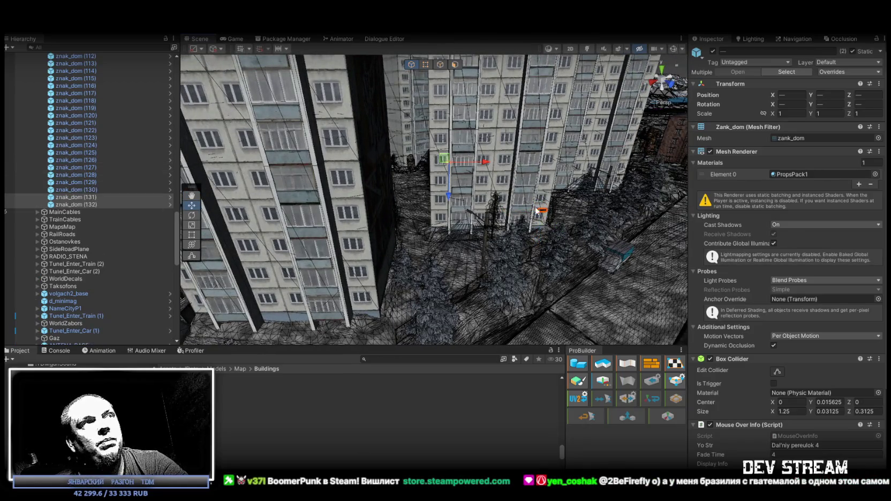
key(f)
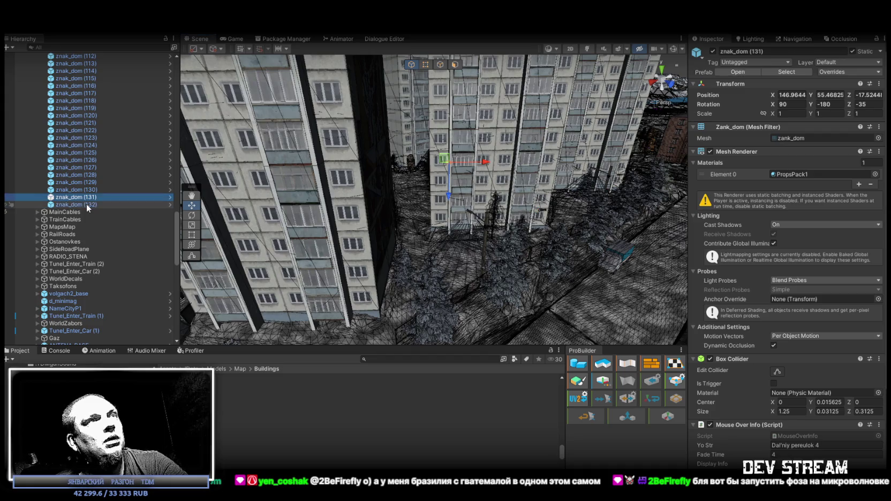
drag(418, 215, 443, 215)
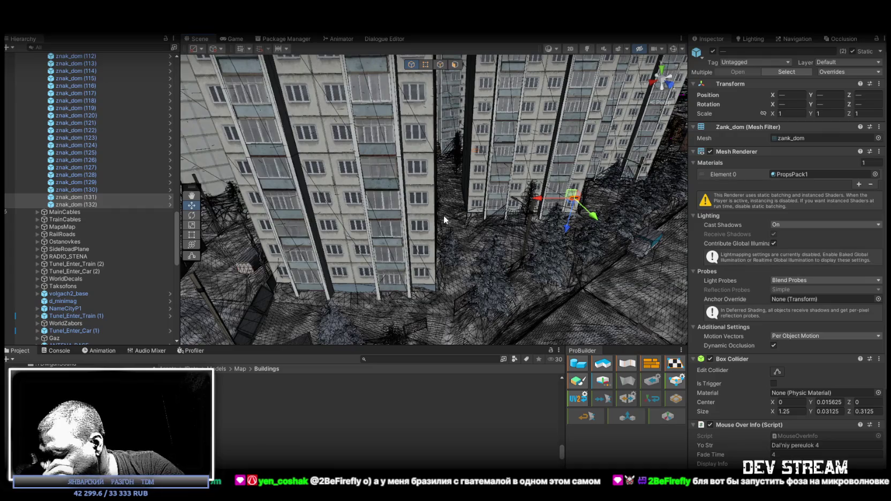
mouse_move(578, 227)
mouse_down()
mouse_move(597, 215)
mouse_move(585, 209)
mouse_move(411, 244)
mouse_move(426, 260)
mouse_up()
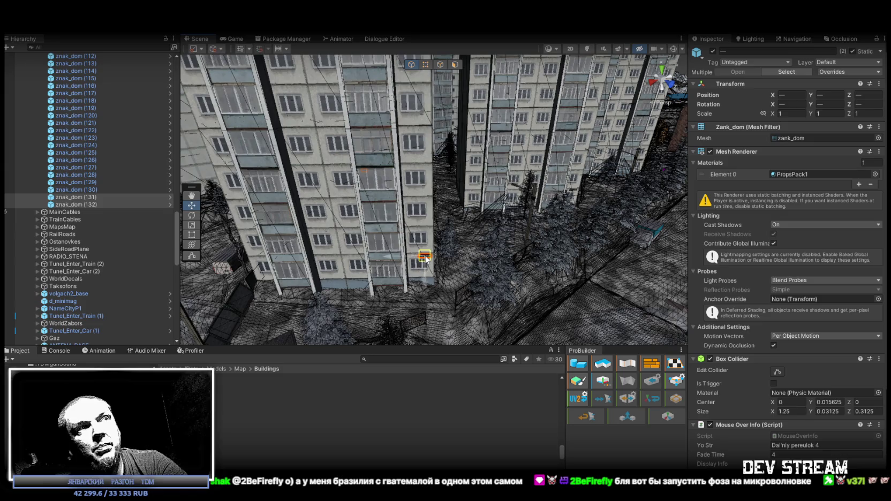
drag(426, 259, 426, 259)
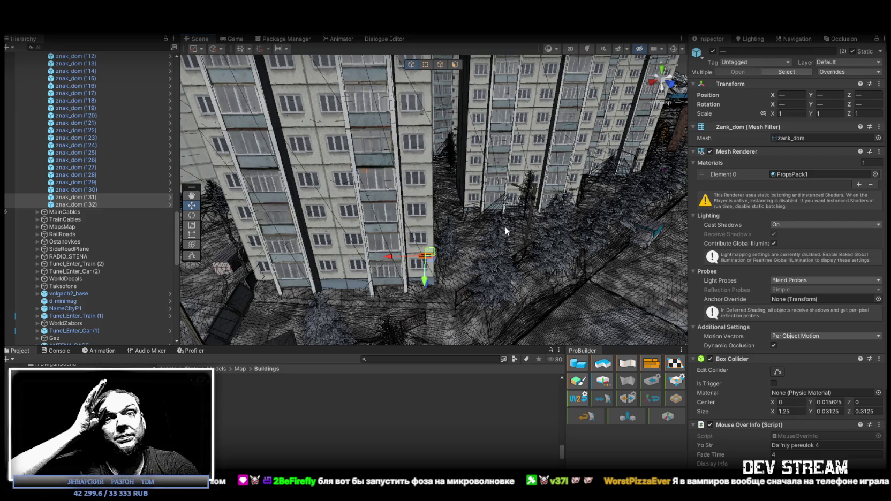
mouse_move(505, 226)
mouse_down()
mouse_move(485, 192)
mouse_move(431, 202)
mouse_up()
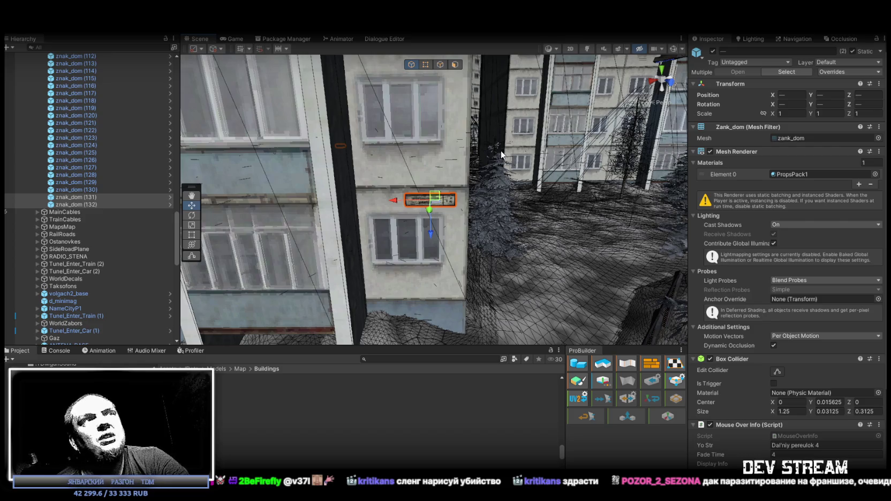
Nudge the street sign slightly right along the wall, then select signs znak_dom (116) through (132).
scroll(482, 182, up, 5)
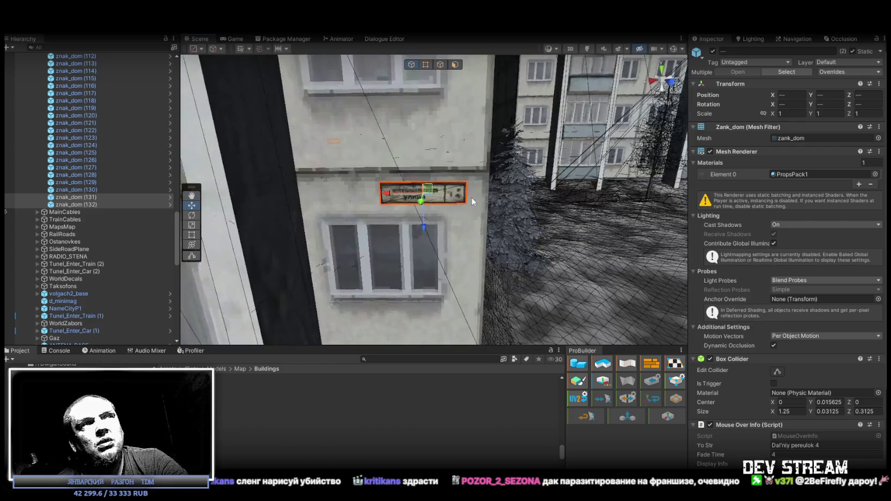
mouse_move(424, 196)
mouse_down()
mouse_move(473, 203)
mouse_move(515, 259)
mouse_move(319, 215)
mouse_up()
shift+click(75, 86)
Select znak_dom (133) on the facade and nudge it slightly lower on the wall.
mouse_move(373, 183)
mouse_down()
mouse_move(352, 190)
mouse_move(341, 143)
mouse_move(433, 182)
mouse_move(366, 185)
mouse_move(442, 196)
mouse_move(294, 184)
mouse_up()
click(366, 185)
click(246, 131)
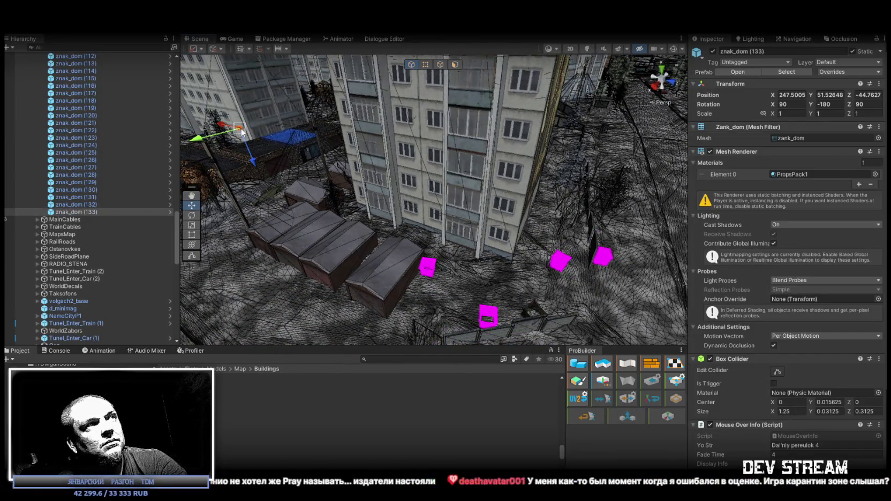
drag(506, 250, 510, 230)
key(w)
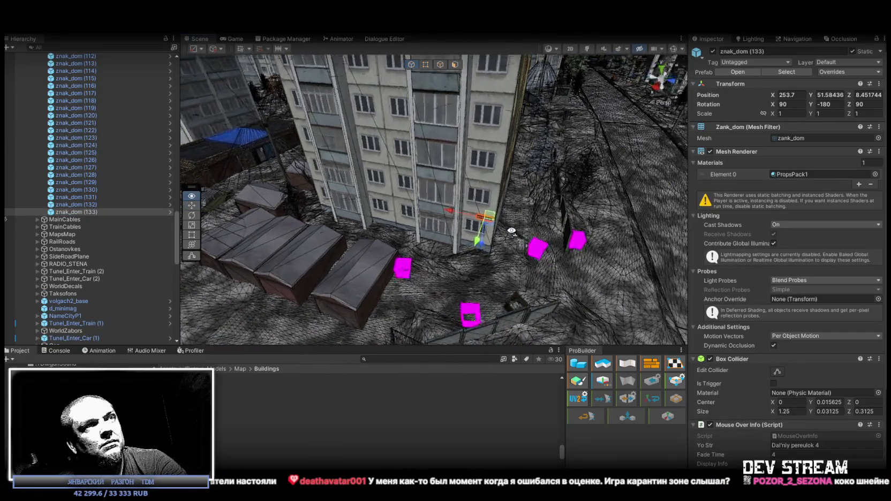
scroll(448, 184, up, 3)
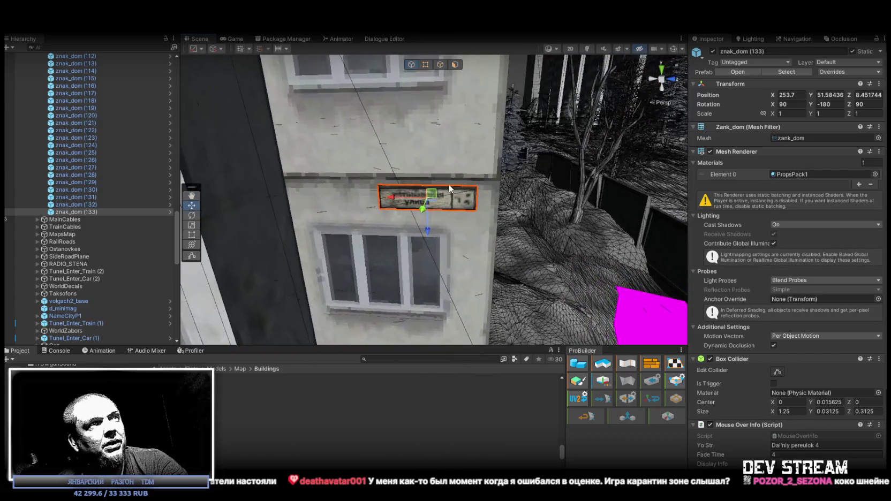
drag(428, 199, 670, 215)
Pull back around the building corner and select the sign to be duplicated.
mouse_move(732, 222)
mouse_down()
mouse_move(743, 222)
mouse_move(740, 214)
mouse_move(522, 188)
mouse_move(783, 208)
mouse_move(773, 183)
mouse_move(655, 205)
mouse_up()
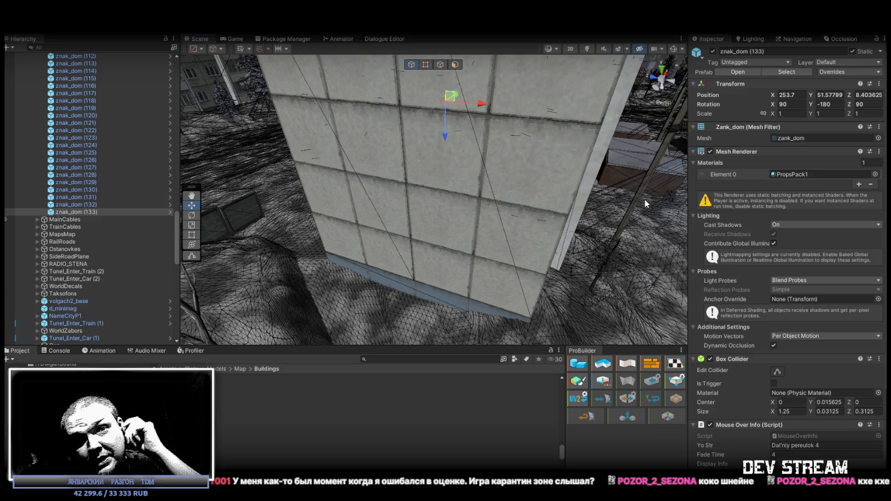
mouse_move(643, 200)
mouse_down()
mouse_move(485, 212)
mouse_move(487, 204)
mouse_up()
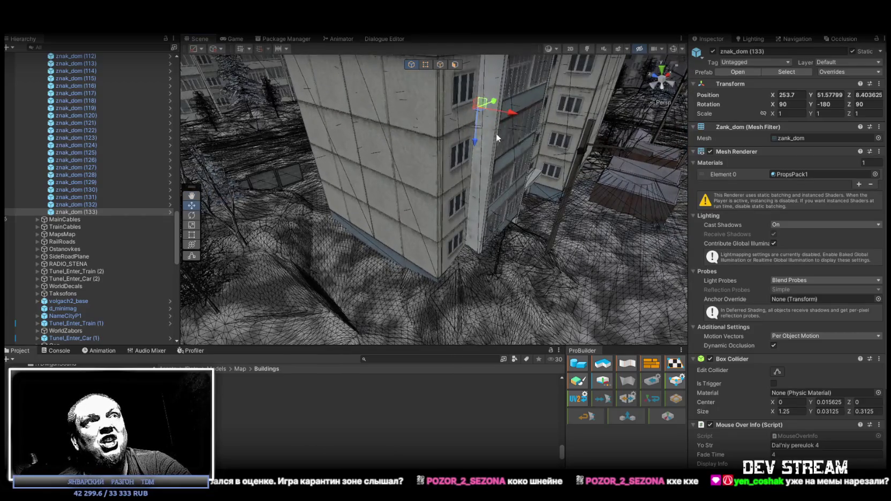
click(89, 212)
Duplicate the sign as znak_dom (134), move it down the wall and rotate it horizontal to Z 0.
key(ctrl+d)
drag(478, 113, 451, 236)
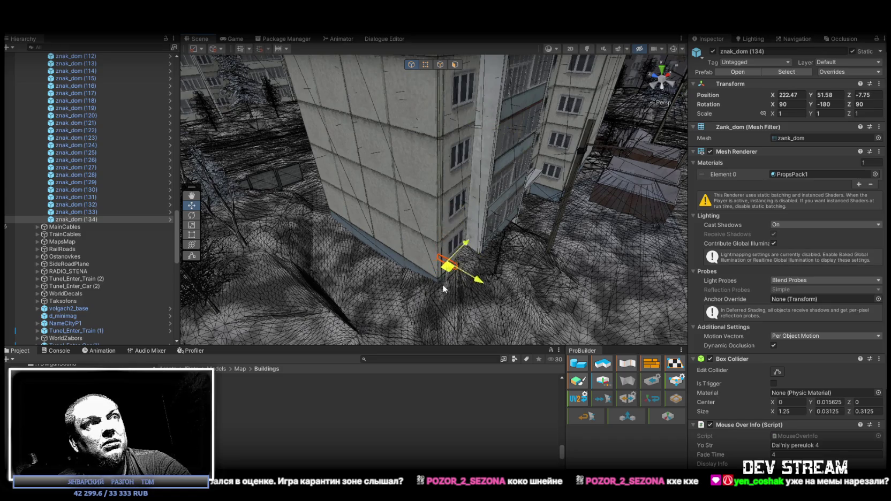
drag(443, 290, 446, 287)
key(f)
key(e)
mouse_move(419, 193)
mouse_down()
mouse_move(329, 200)
mouse_move(463, 185)
mouse_move(431, 194)
mouse_move(457, 181)
mouse_move(450, 182)
mouse_move(619, 201)
mouse_move(375, 203)
mouse_move(430, 212)
mouse_move(342, 222)
mouse_up()
key(w)
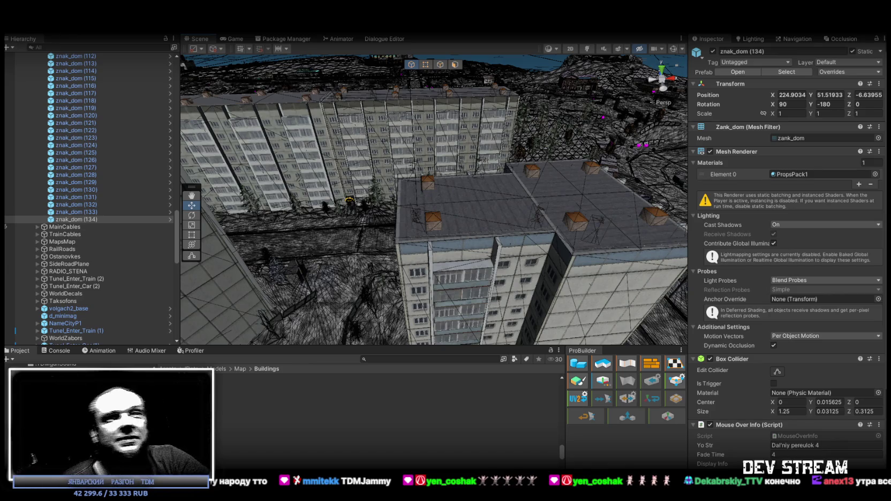
drag(476, 206, 432, 121)
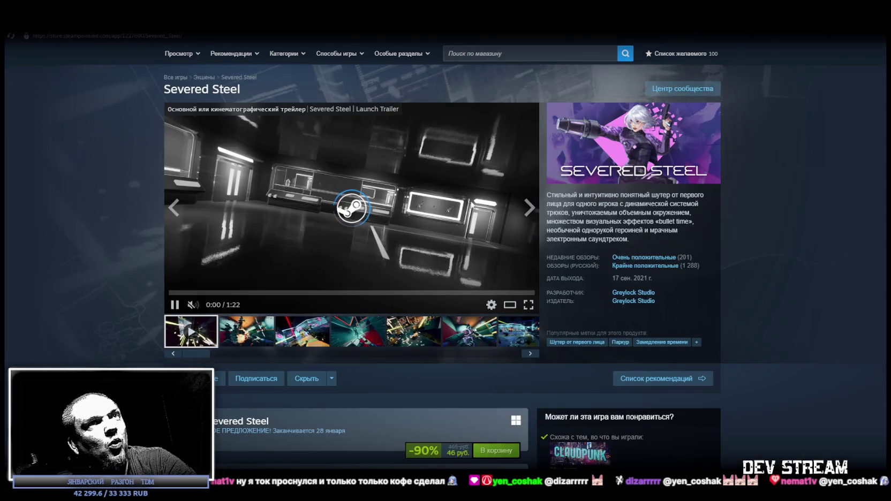
Turn on the Severed Steel trailer's sound and adjust its volume.
scroll(412, 209, down, 3)
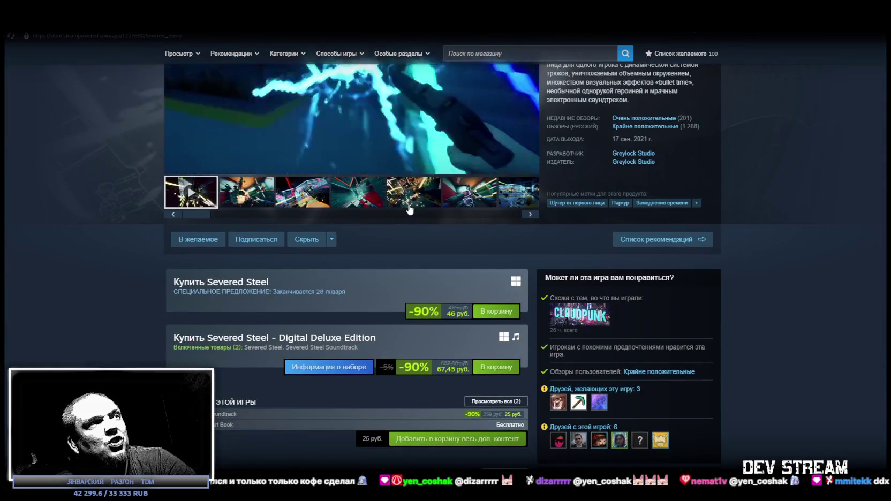
scroll(407, 206, up, 3)
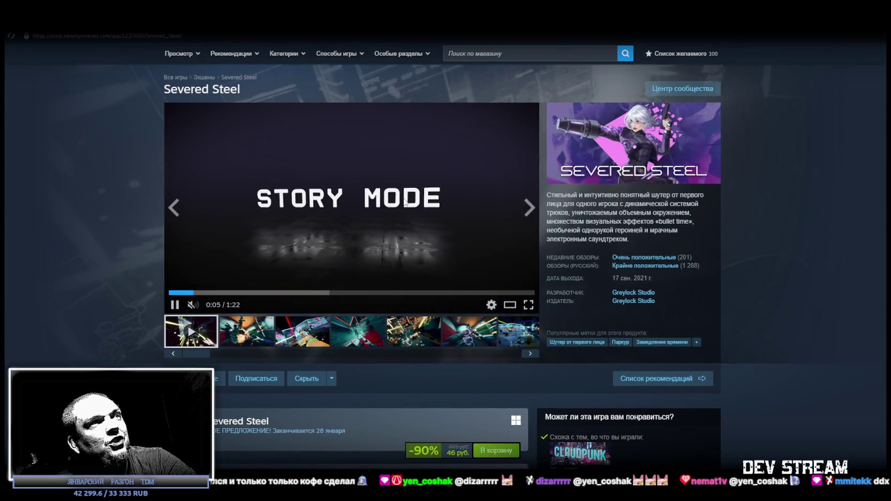
click(216, 305)
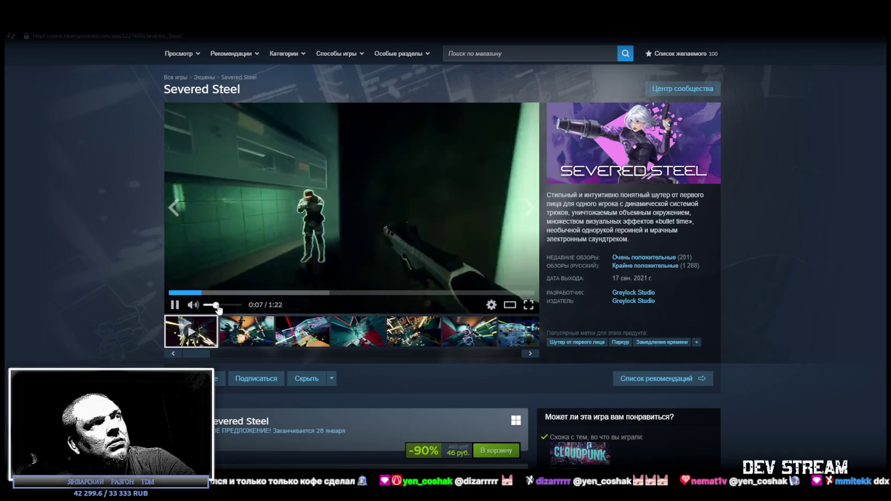
drag(216, 306, 218, 305)
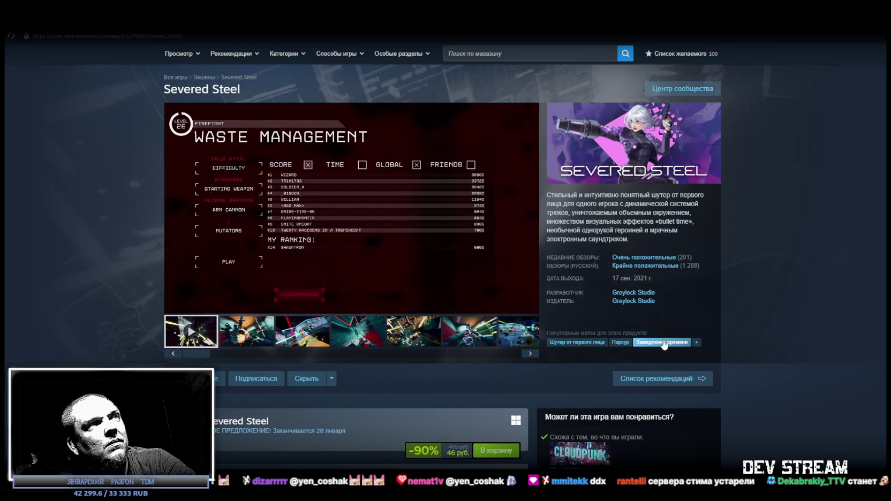
Mute the trailer again and add Severed Steel (−90%, 46 руб.) to the cart.
scroll(664, 344, down, 3)
scroll(194, 257, up, 2)
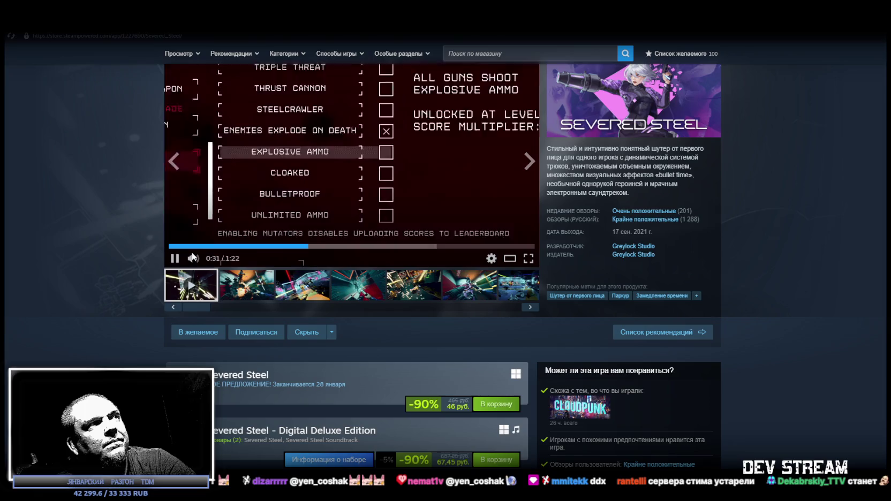
click(194, 260)
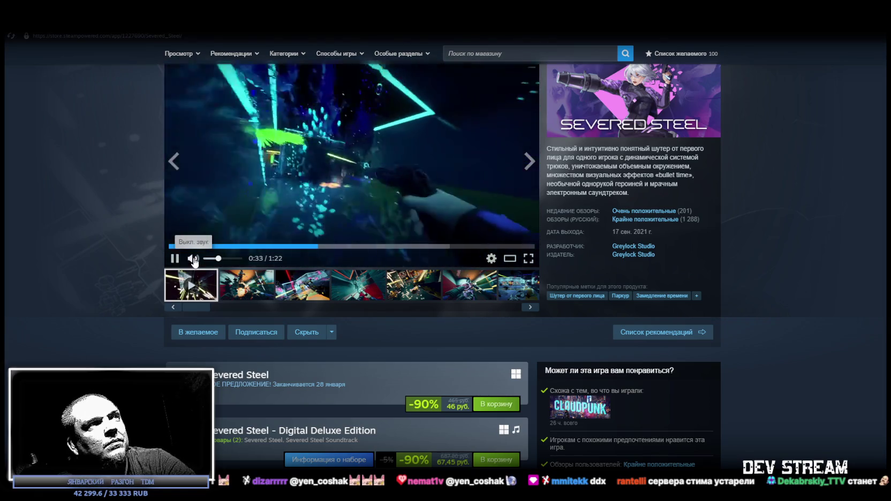
scroll(74, 322, down, 2)
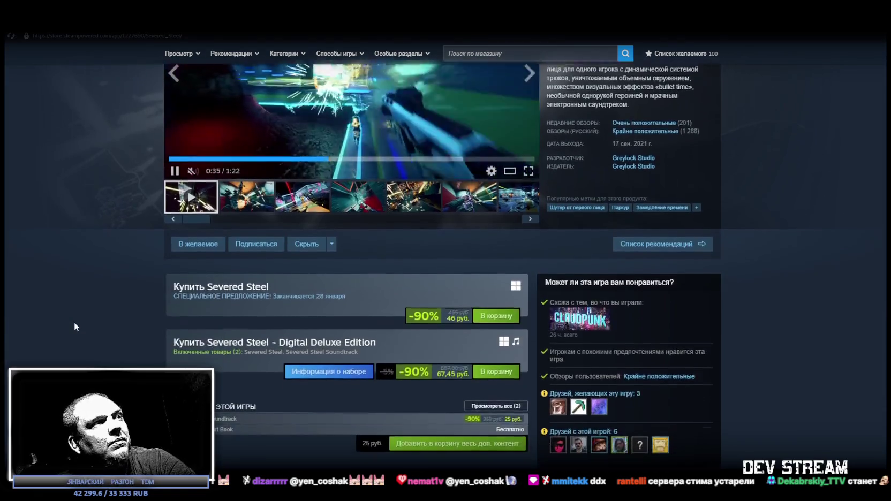
click(495, 312)
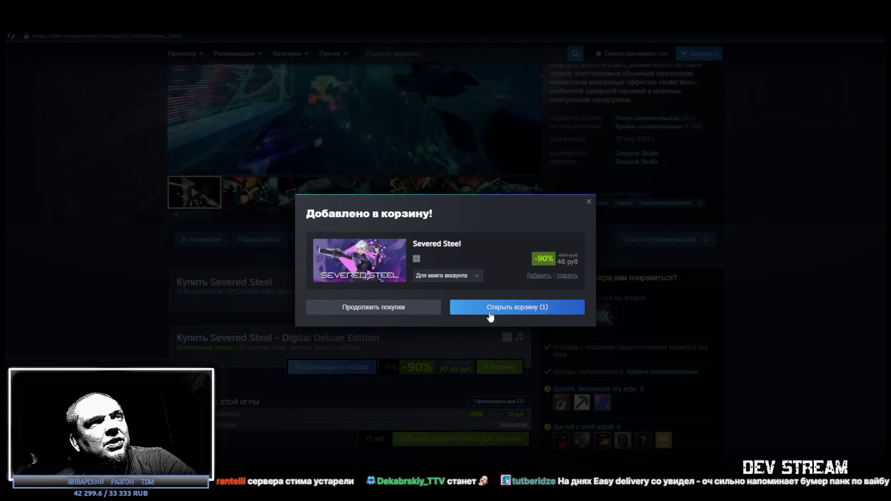
Buy Severed Steel from the cart with the Steam wallet, accepting the agreement, then open the Library.
click(546, 310)
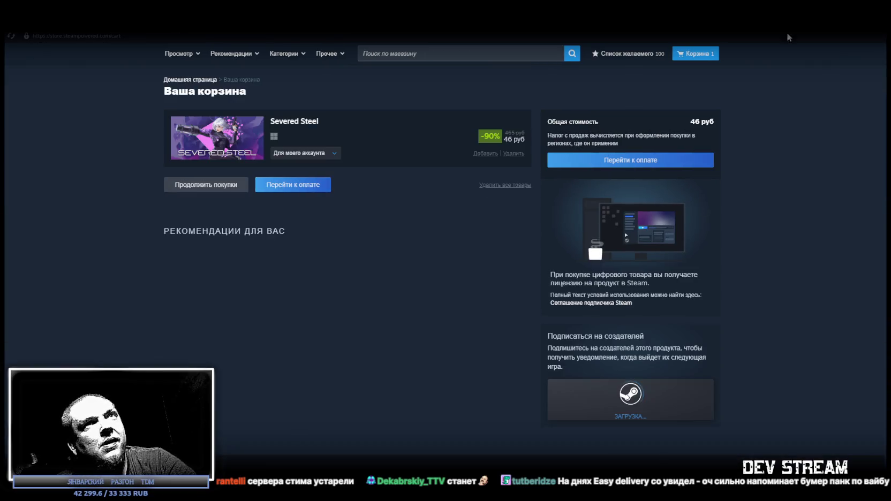
click(318, 185)
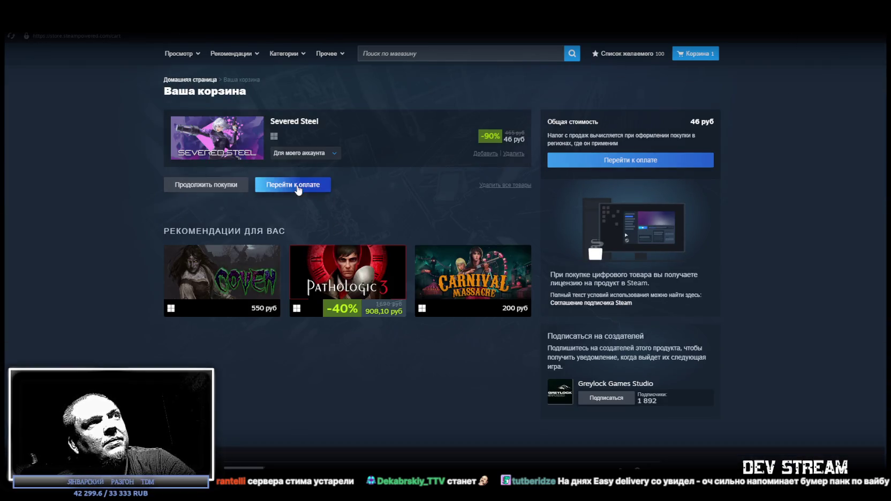
click(486, 219)
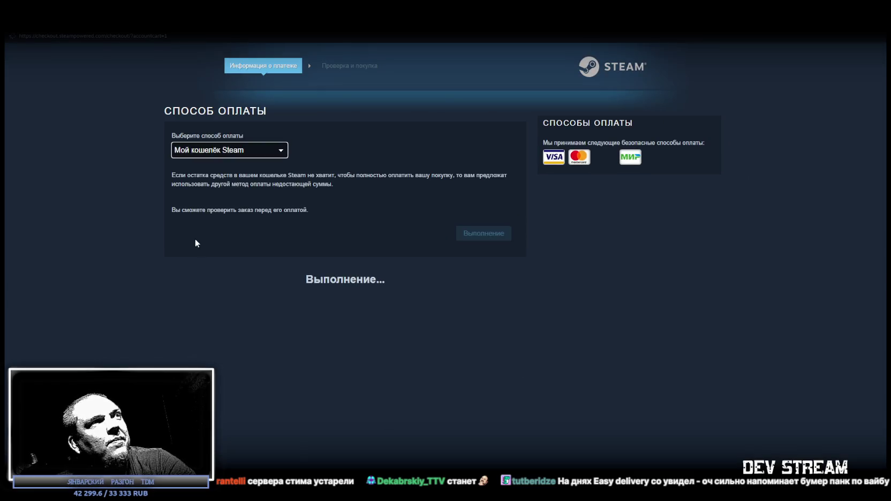
click(177, 317)
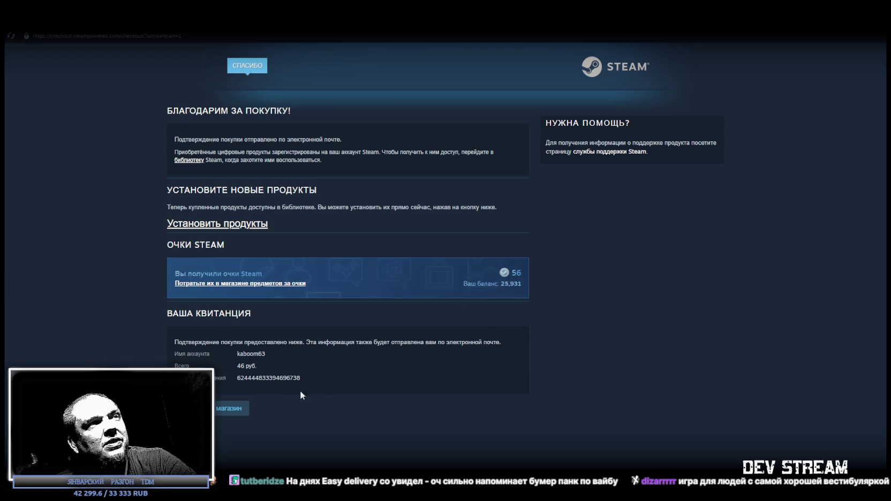
click(227, 412)
click(100, 30)
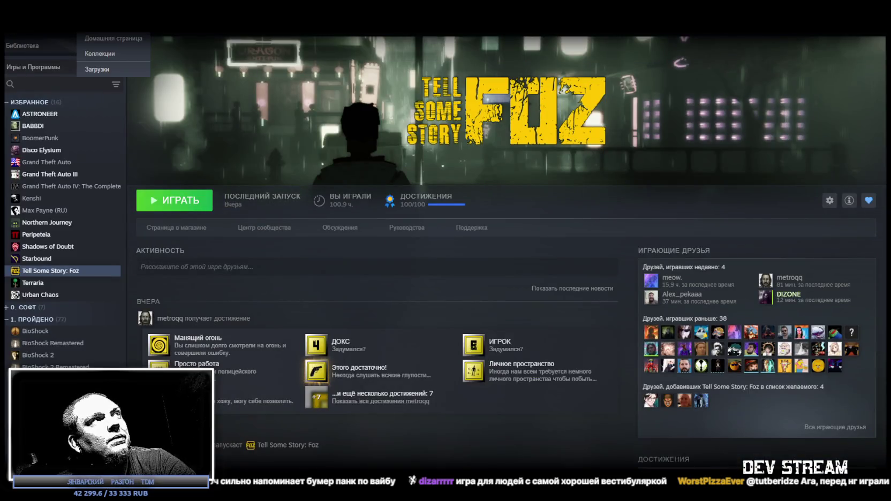
Go to the Library home page, then switch back to Unity Editor.
click(102, 41)
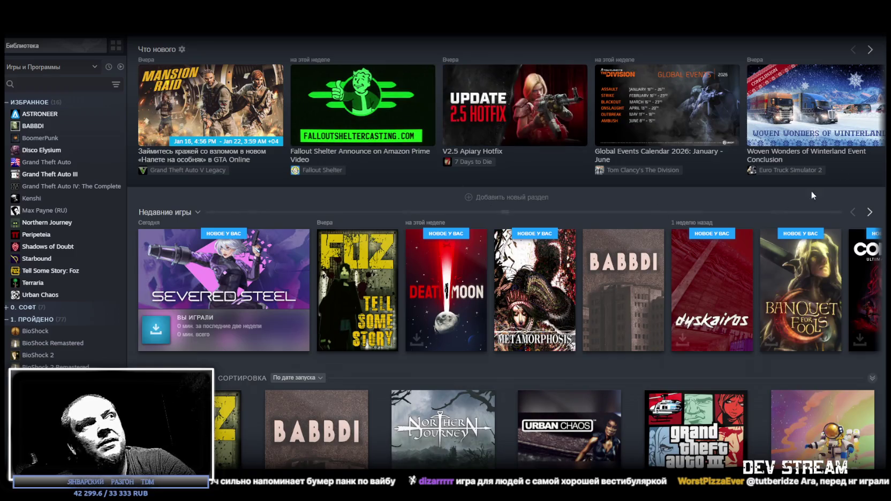
key(alt+Tab)
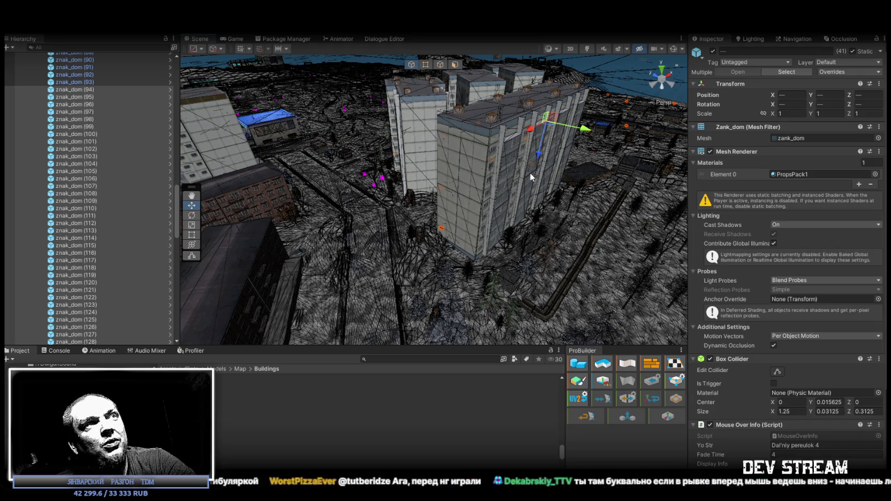
Select the Regroup13 facade of rus_build_9et_02b (1) and ping its Regroup38 mesh in the buildings folder.
mouse_move(515, 169)
mouse_down()
mouse_move(466, 154)
mouse_move(477, 220)
mouse_move(481, 179)
mouse_up()
click(471, 182)
scroll(31, 255, up, 20)
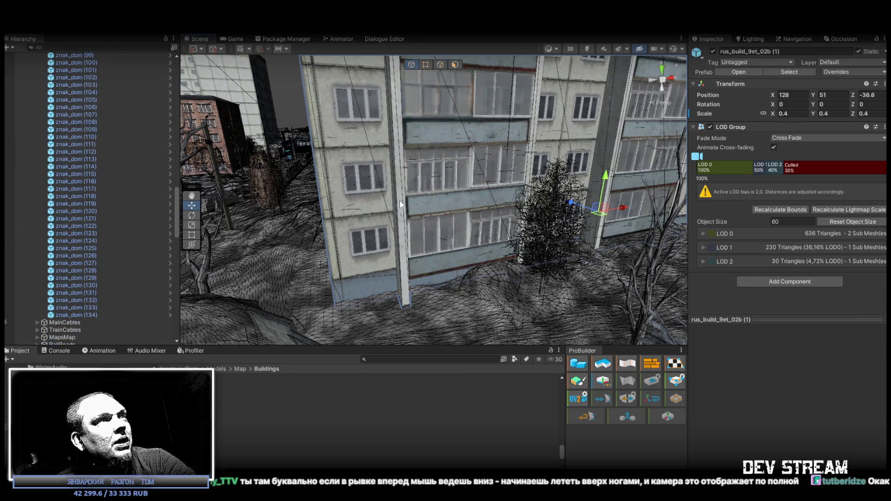
click(427, 201)
click(793, 130)
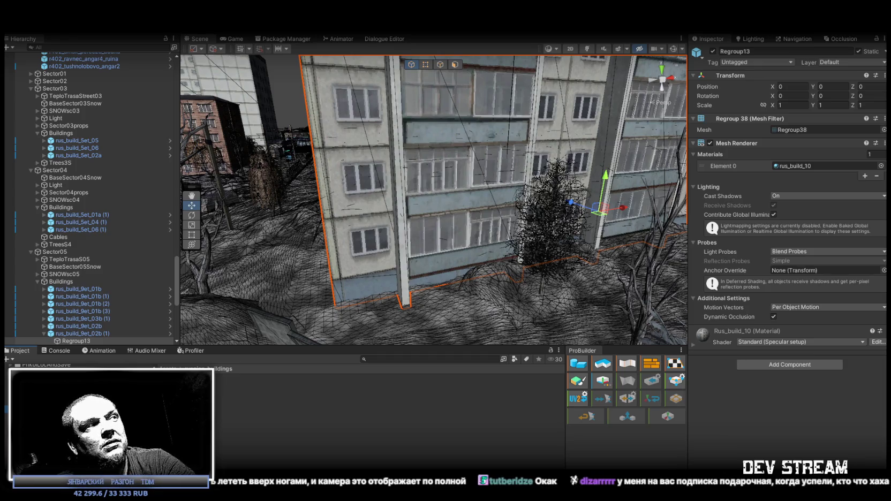
mouse_move(588, 168)
mouse_down()
mouse_move(490, 281)
mouse_move(535, 241)
mouse_move(710, 163)
mouse_move(708, 152)
mouse_up()
key(w)
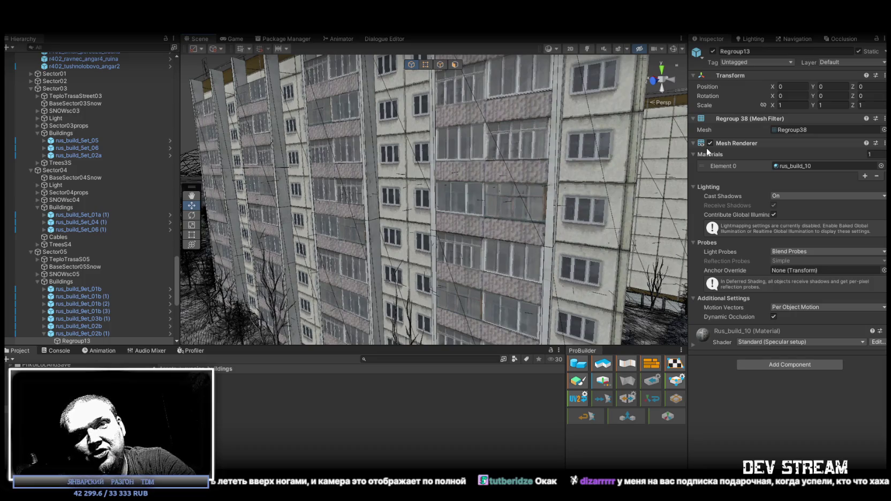
mouse_move(601, 89)
mouse_down()
mouse_move(257, 145)
mouse_move(268, 142)
mouse_move(309, 181)
mouse_move(359, 191)
mouse_up()
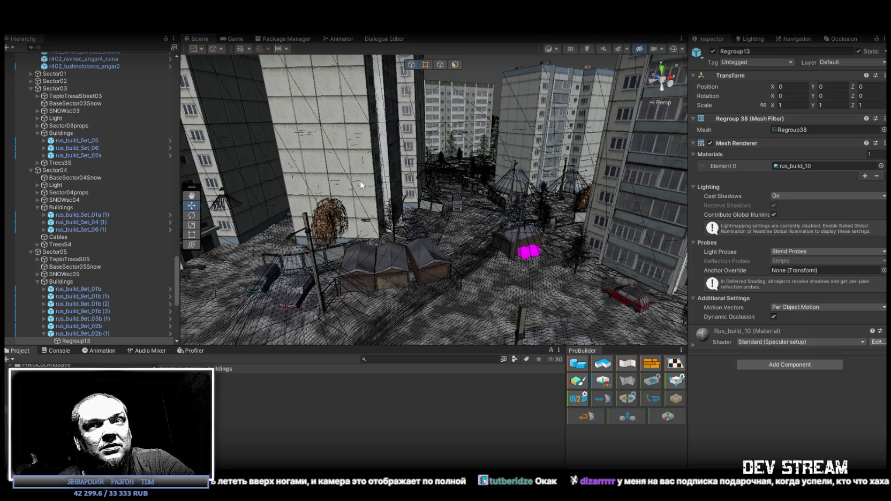
drag(565, 244, 569, 230)
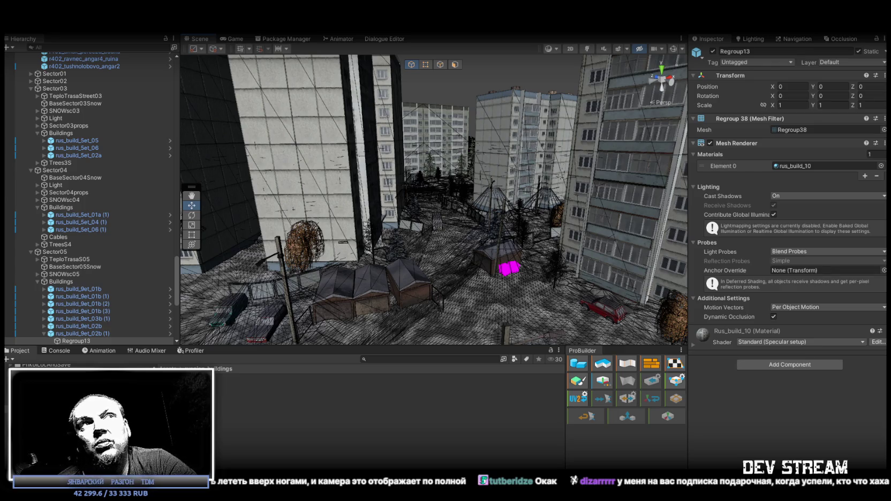
mouse_move(593, 345)
mouse_down()
mouse_move(658, 263)
mouse_move(291, 249)
mouse_move(437, 289)
mouse_move(465, 258)
mouse_up()
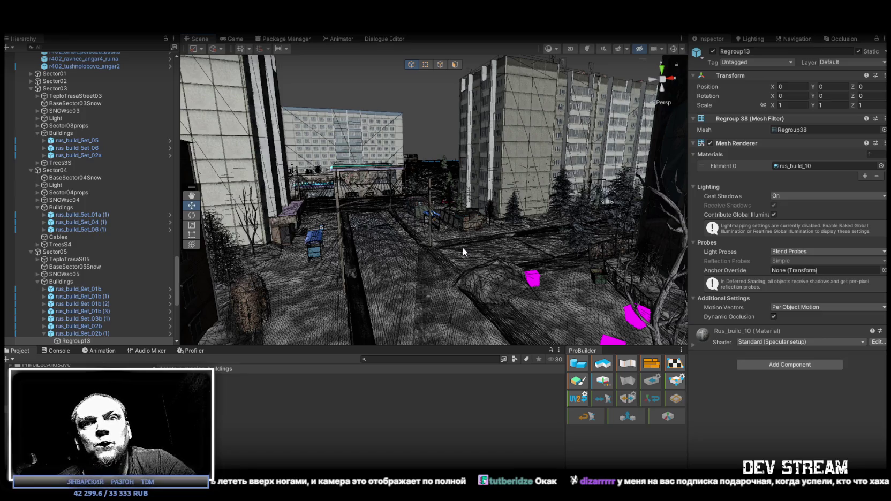
mouse_move(463, 247)
mouse_down()
mouse_move(449, 232)
mouse_move(513, 246)
mouse_move(764, 259)
mouse_move(789, 238)
mouse_move(369, 263)
mouse_up()
click(369, 263)
Duplicate the sign as znak_dom (135) and lower it onto the small house's wall.
mouse_move(426, 255)
mouse_down()
mouse_move(253, 217)
mouse_move(97, 233)
mouse_move(109, 235)
mouse_move(69, 267)
mouse_move(31, 269)
mouse_move(382, 257)
mouse_move(366, 231)
mouse_move(460, 139)
mouse_up()
key(ctrl+d)
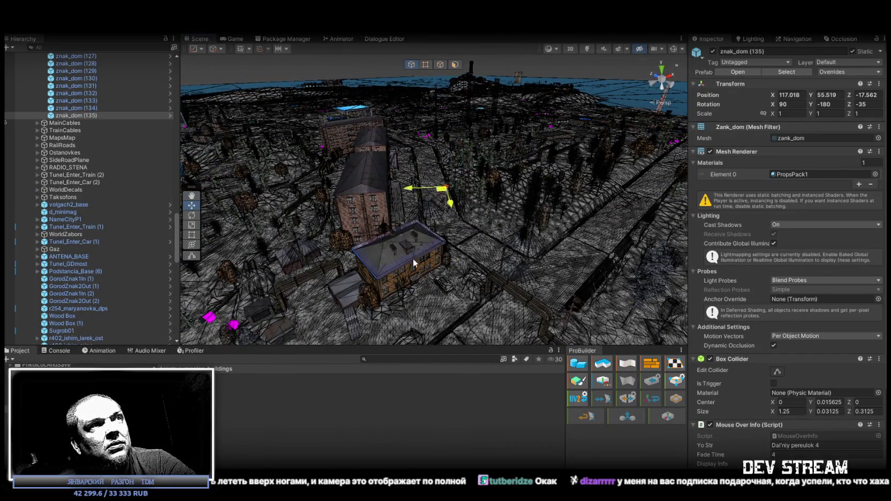
mouse_move(413, 258)
mouse_down()
mouse_move(419, 284)
mouse_move(460, 251)
mouse_move(385, 222)
mouse_up()
drag(481, 167, 484, 232)
mouse_move(483, 232)
mouse_down()
mouse_move(316, 232)
mouse_move(494, 260)
mouse_move(464, 232)
mouse_up()
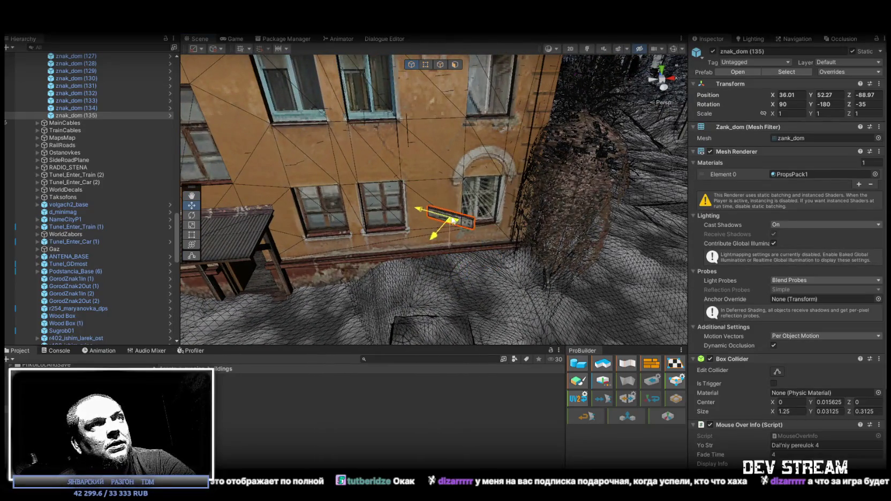
Reset znak_dom (135) to rotation Z 0 and raise it between the windows.
key(e)
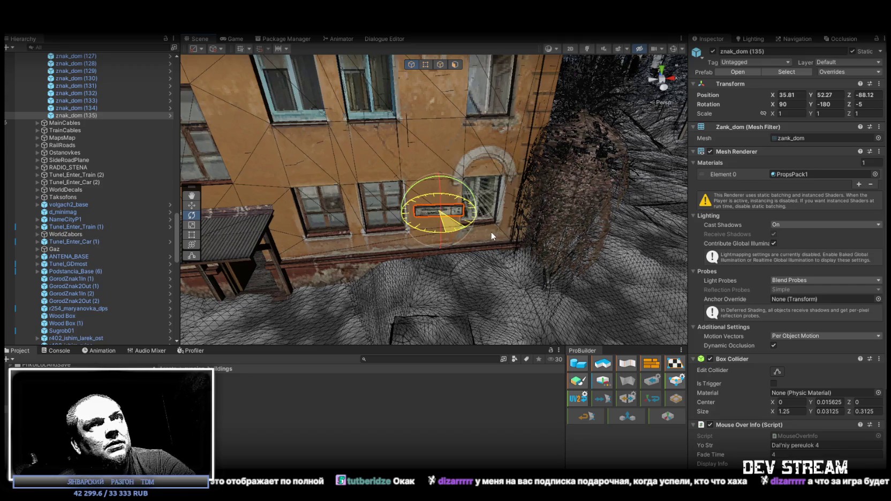
drag(491, 232, 491, 231)
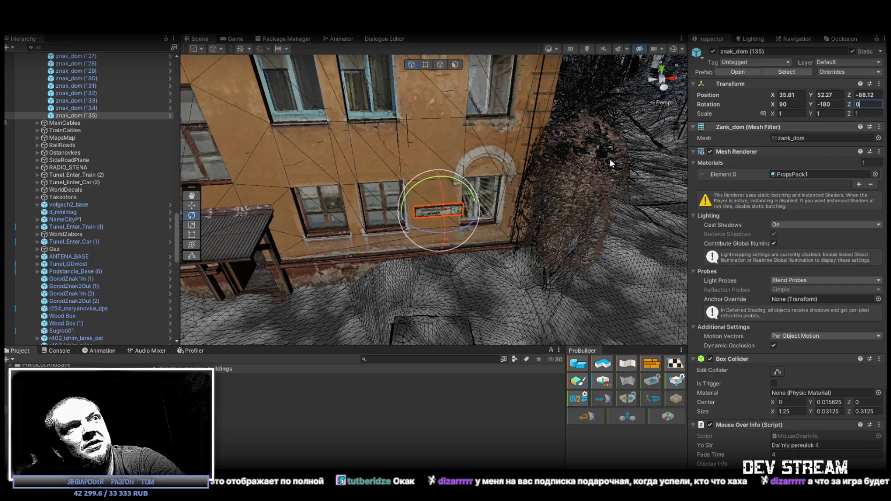
key(Return)
key(f)
key(w)
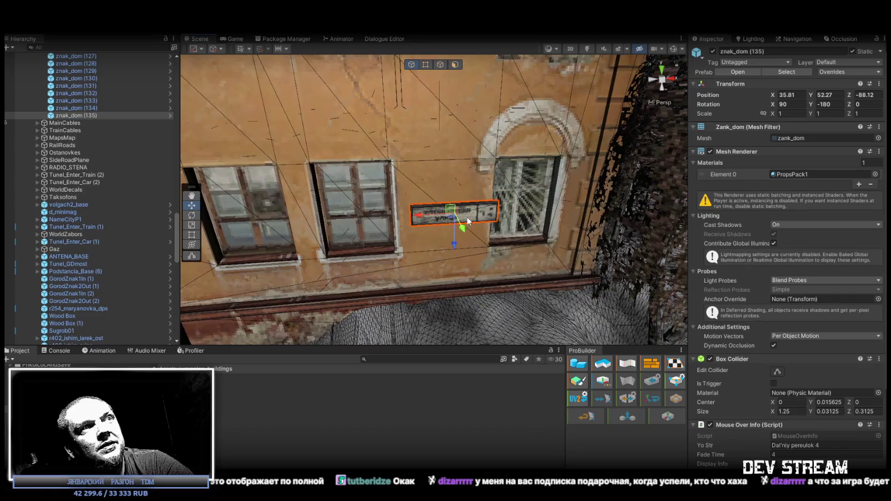
mouse_move(456, 217)
mouse_down()
mouse_move(443, 162)
mouse_move(447, 209)
mouse_up()
scroll(526, 199, down, 5)
mouse_move(527, 200)
mouse_down()
mouse_move(537, 219)
mouse_move(494, 260)
mouse_move(403, 233)
mouse_move(531, 223)
mouse_move(537, 234)
mouse_move(215, 250)
mouse_move(179, 249)
mouse_move(77, 208)
mouse_move(48, 213)
mouse_move(189, 225)
mouse_move(146, 223)
mouse_up()
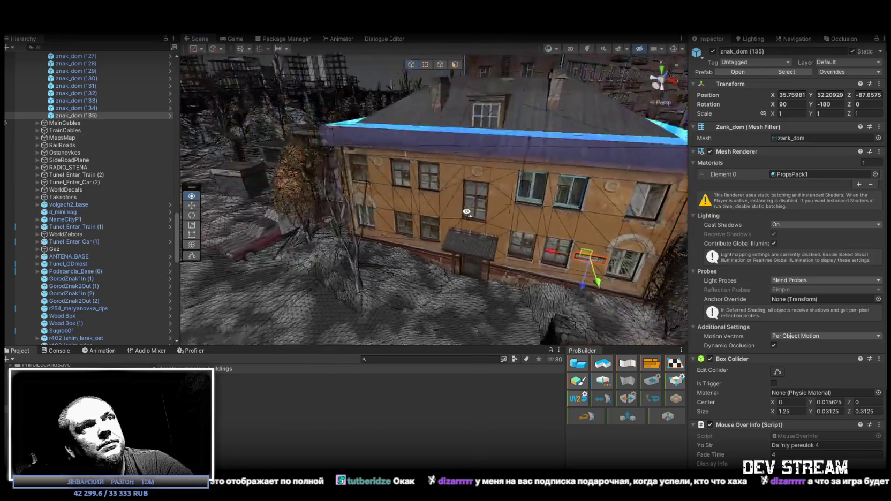
Duplicate the sign as znak_dom (136) and turn it 60 degrees toward the wall.
mouse_move(278, 191)
mouse_down()
mouse_move(259, 172)
mouse_move(596, 224)
mouse_move(594, 167)
mouse_move(563, 225)
mouse_up()
key(ctrl+d)
key(e)
mouse_move(472, 231)
mouse_down()
mouse_move(515, 267)
mouse_move(499, 244)
mouse_move(499, 192)
mouse_move(466, 225)
mouse_move(413, 180)
mouse_move(415, 165)
mouse_move(581, 234)
mouse_move(611, 220)
mouse_move(426, 152)
mouse_move(573, 277)
mouse_up()
key(w)
Duplicate znak_dom (137), rotate it to Z -120, and place it above the brick-wall window.
key(ctrl+d)
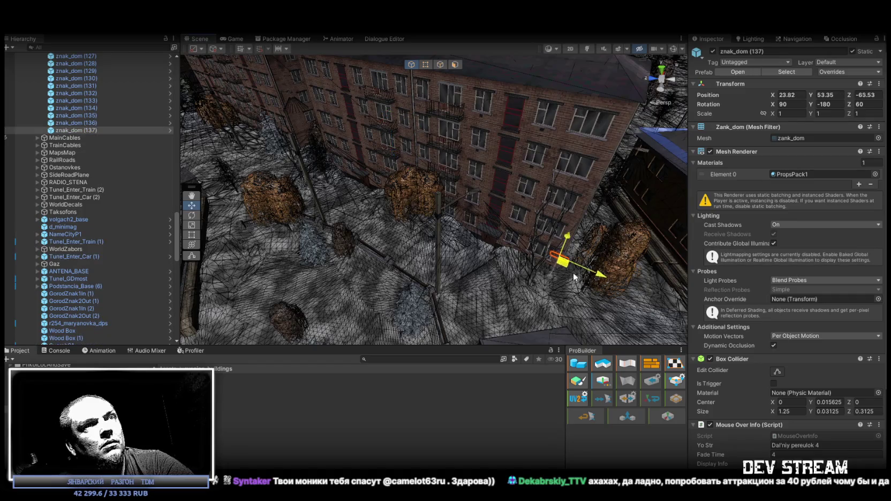
key(f)
key(e)
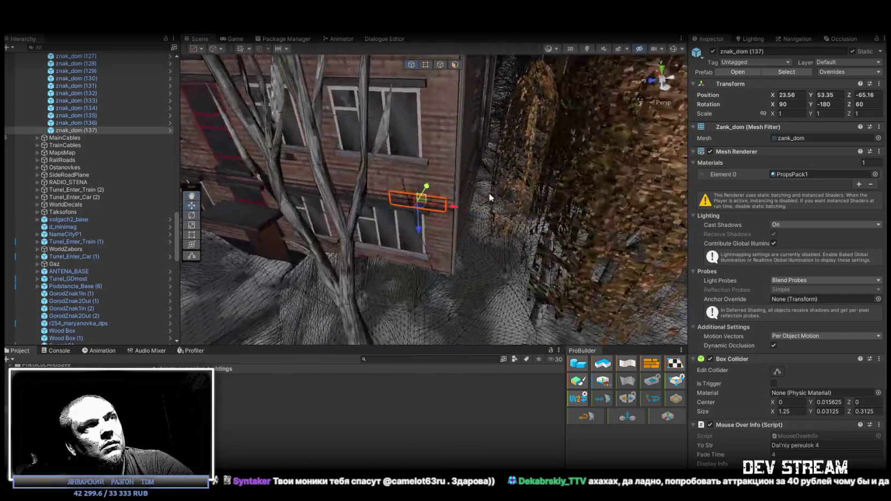
mouse_move(435, 217)
mouse_down()
mouse_move(210, 222)
mouse_move(401, 201)
mouse_move(457, 220)
mouse_move(402, 196)
mouse_move(393, 179)
mouse_up()
key(w)
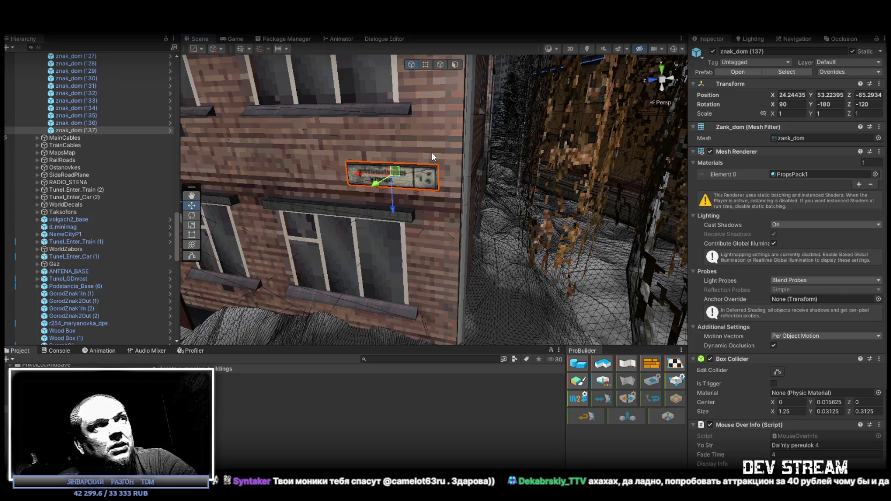
mouse_move(410, 158)
mouse_down()
mouse_move(429, 182)
mouse_move(479, 201)
mouse_move(508, 194)
mouse_move(461, 193)
mouse_up()
Nudge znak_dom (137) lower, then duplicate it with znak_dom (136) as (138) and (139).
mouse_move(461, 193)
mouse_down()
mouse_move(417, 219)
mouse_move(466, 198)
mouse_move(444, 209)
mouse_move(461, 184)
mouse_move(539, 173)
mouse_move(526, 177)
mouse_up()
ctrl+click(77, 123)
key(f)
key(ctrl+d)
mouse_move(449, 177)
mouse_down()
mouse_move(343, 192)
mouse_move(255, 164)
mouse_move(513, 259)
mouse_move(484, 261)
mouse_move(535, 184)
mouse_move(427, 177)
mouse_up()
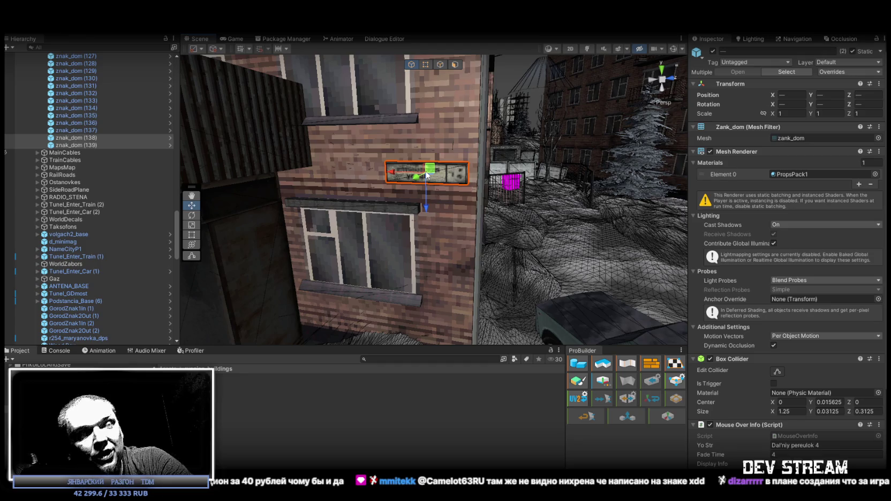
Zoom in to check the new sign's street-name text, then start Play Mode.
scroll(541, 239, up, 8)
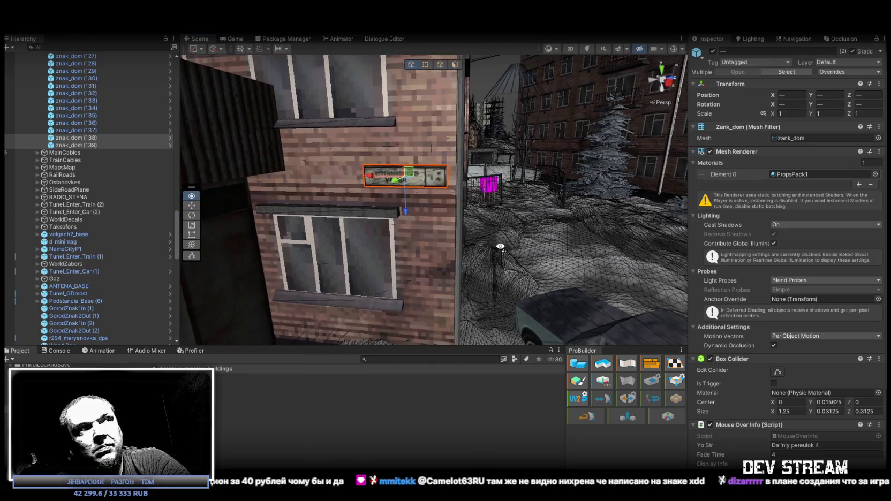
drag(533, 228, 500, 207)
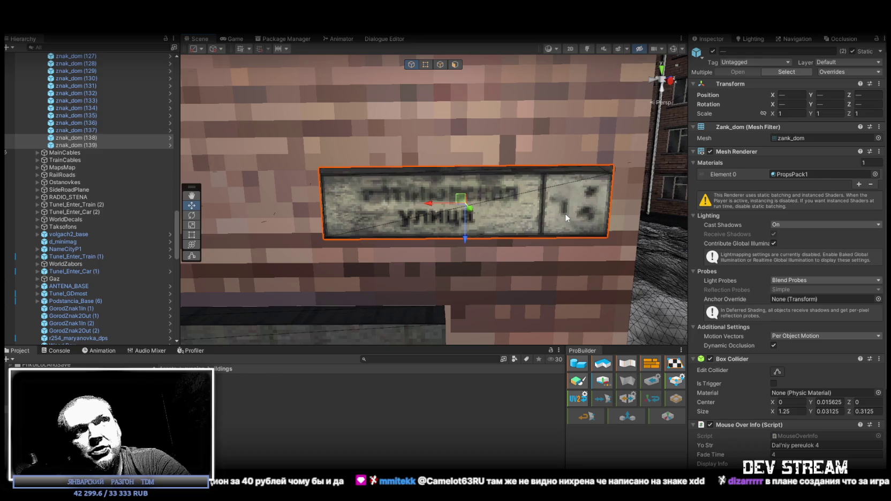
scroll(415, 218, up, 5)
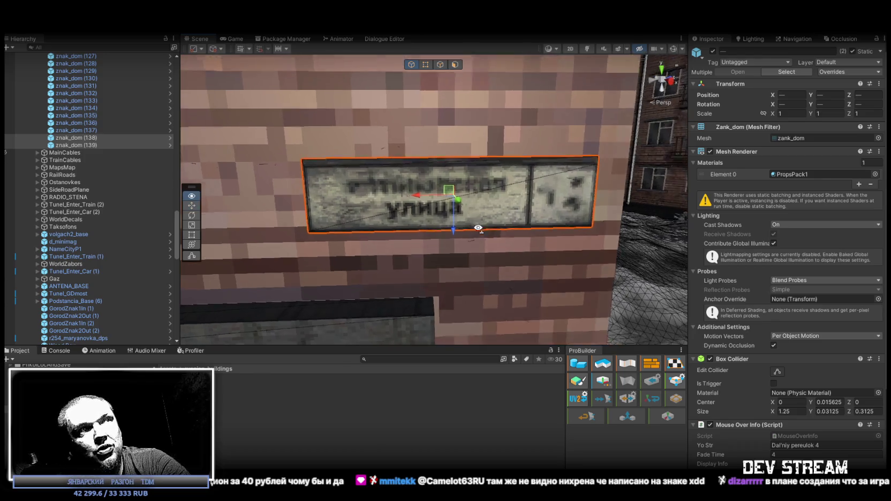
scroll(454, 216, down, 5)
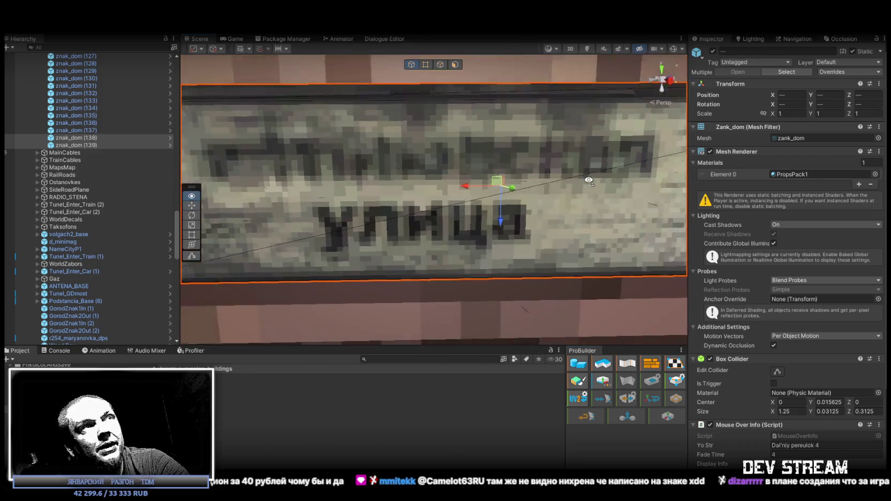
scroll(466, 193, down, 3)
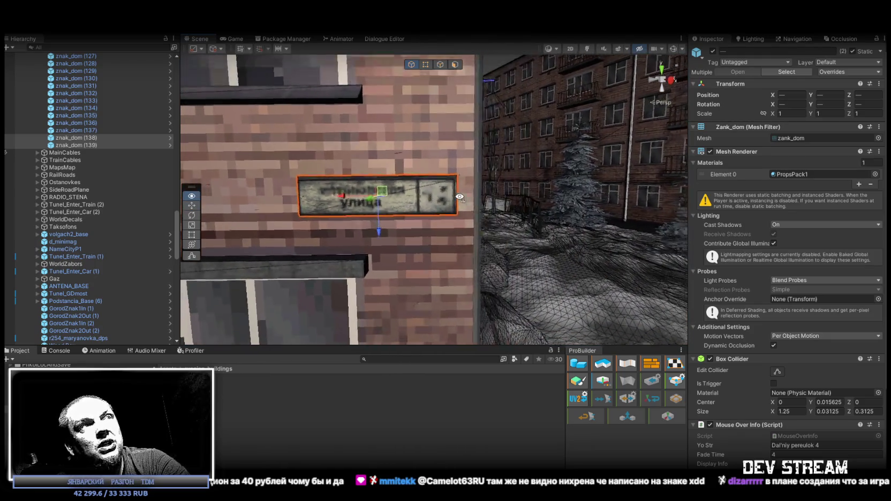
click(433, 33)
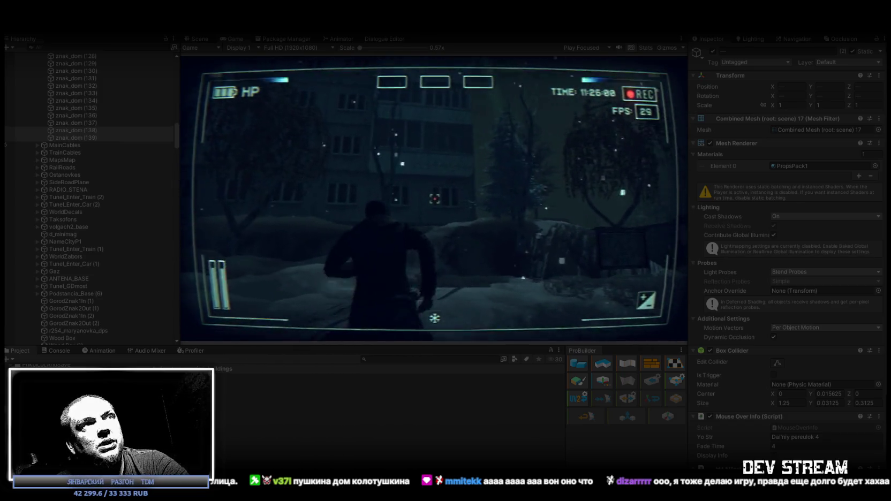
Maximize the Game view showing the character in the snowy night courtyard.
double_click(227, 39)
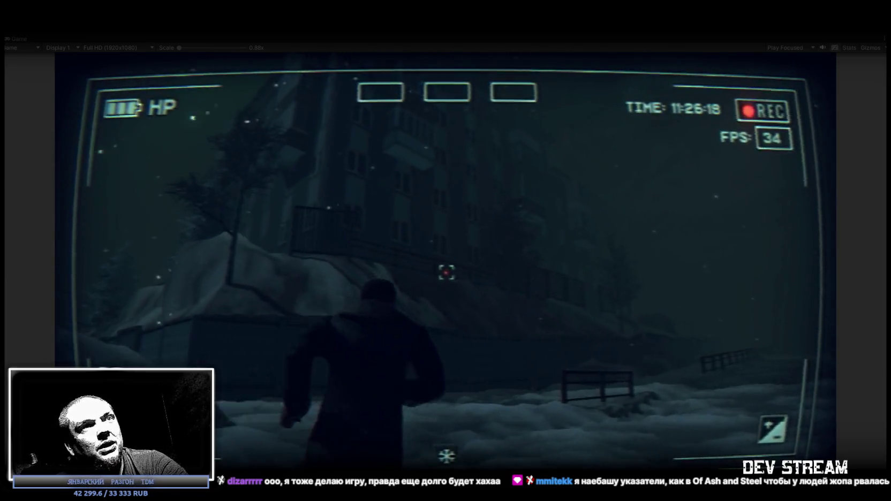
Walk the character along the fence up to the PEREULOK 4 sign wall.
key(w)
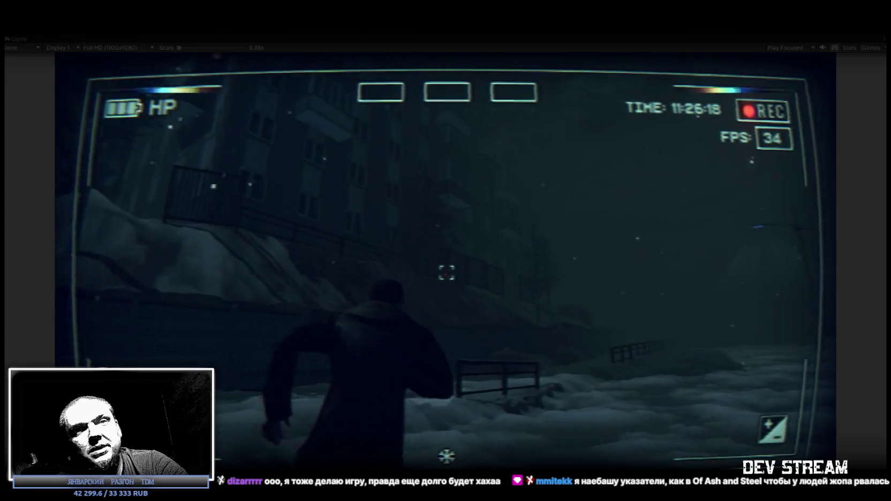
key(w)
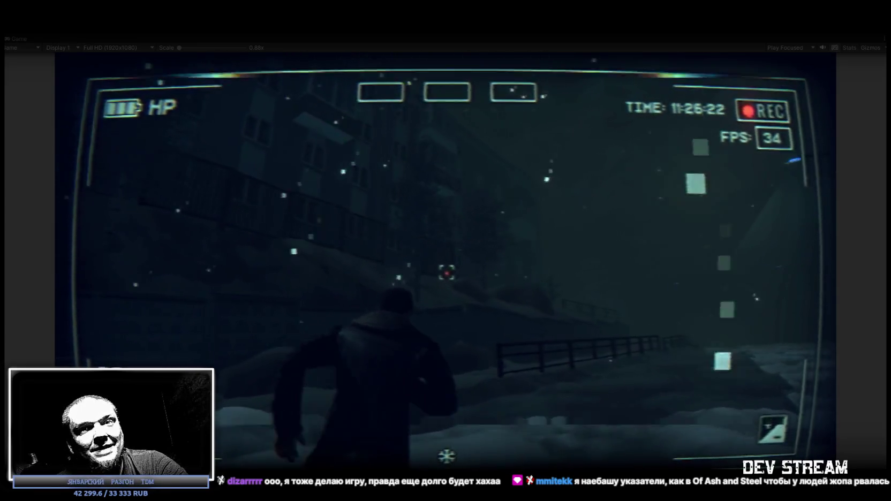
key(w)
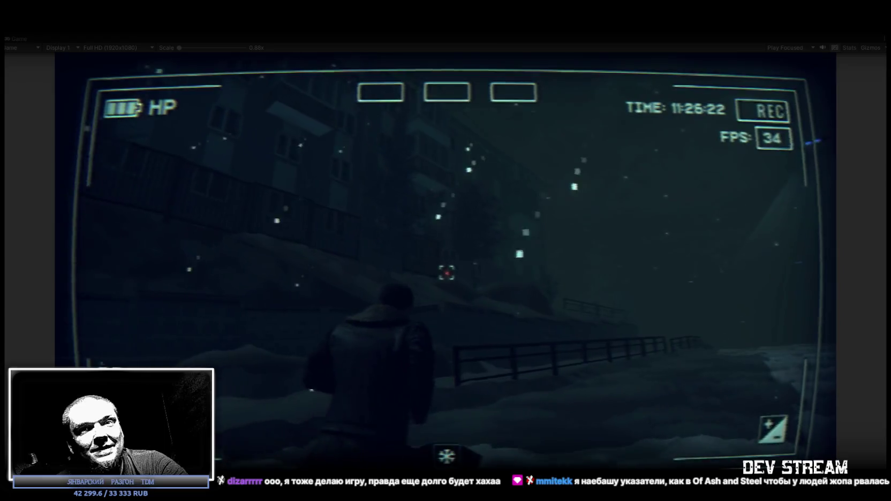
key(w)
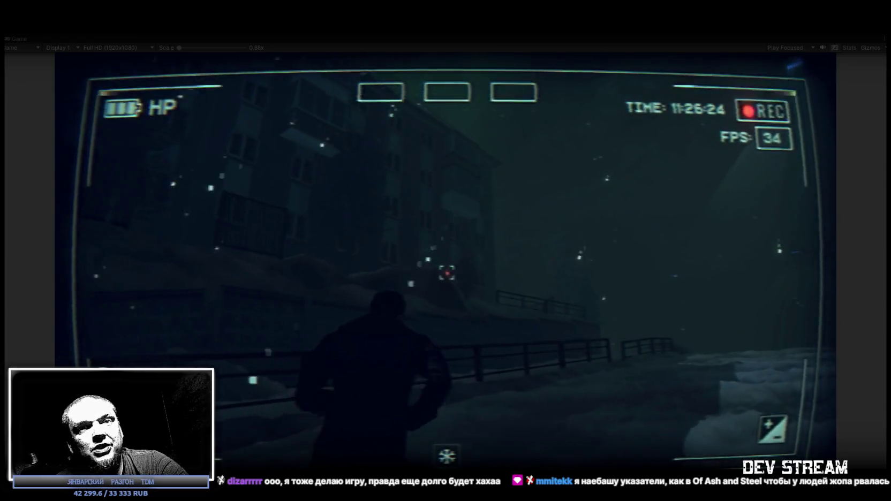
key(w)
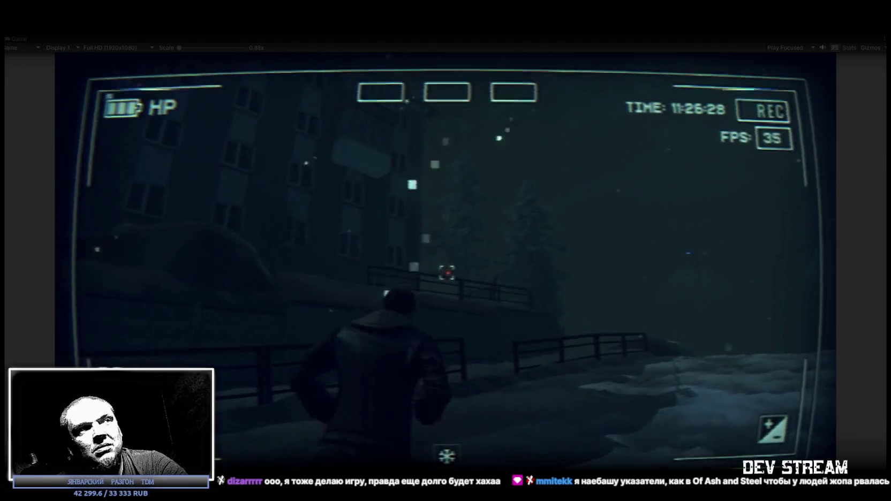
key(w)
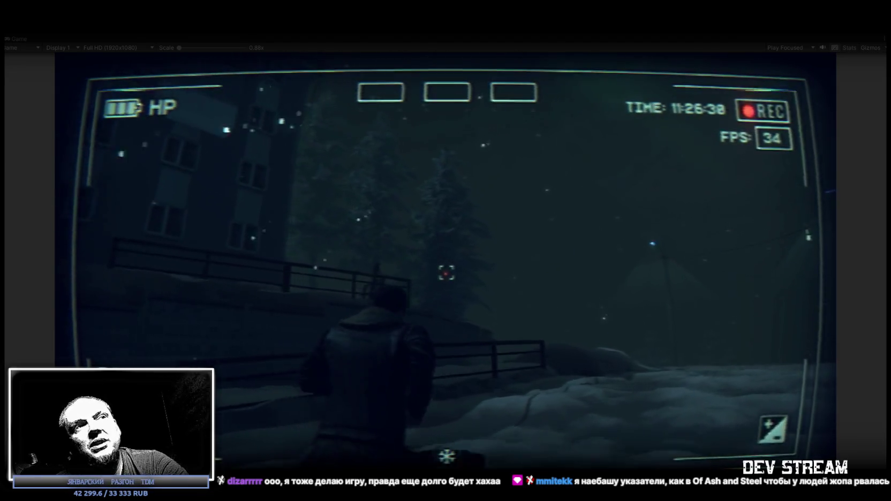
key(w)
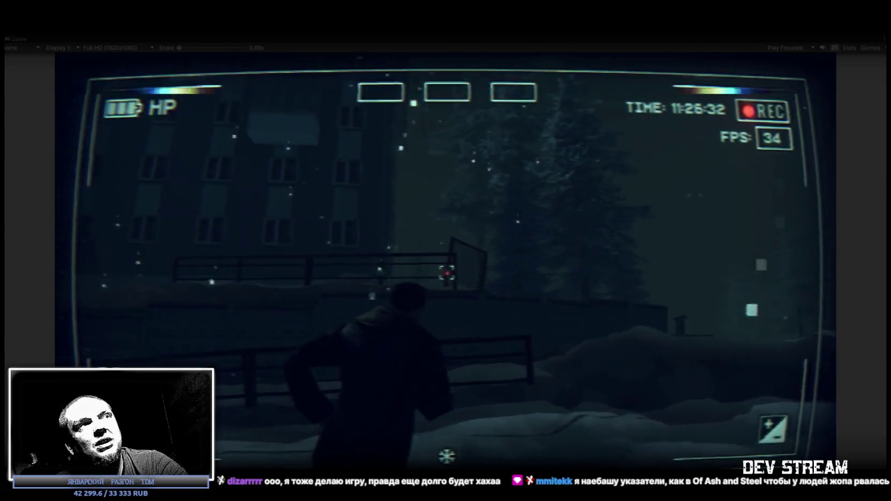
key(w)
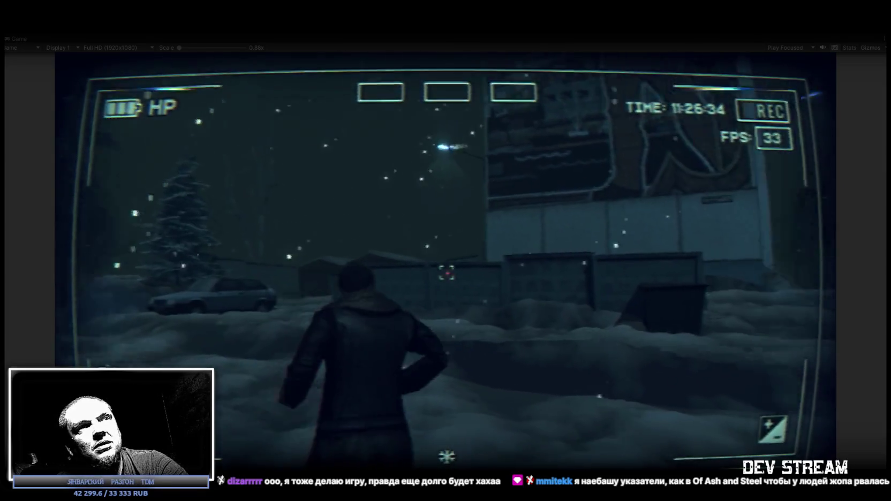
key(w)
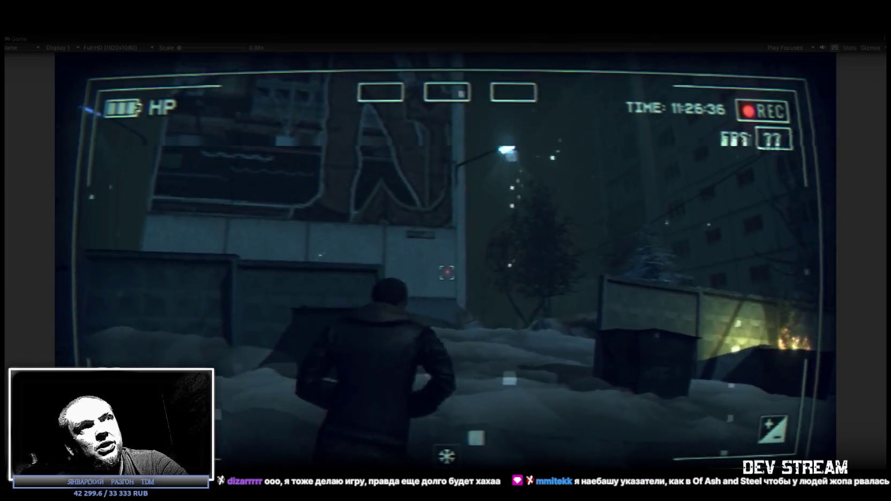
key(w)
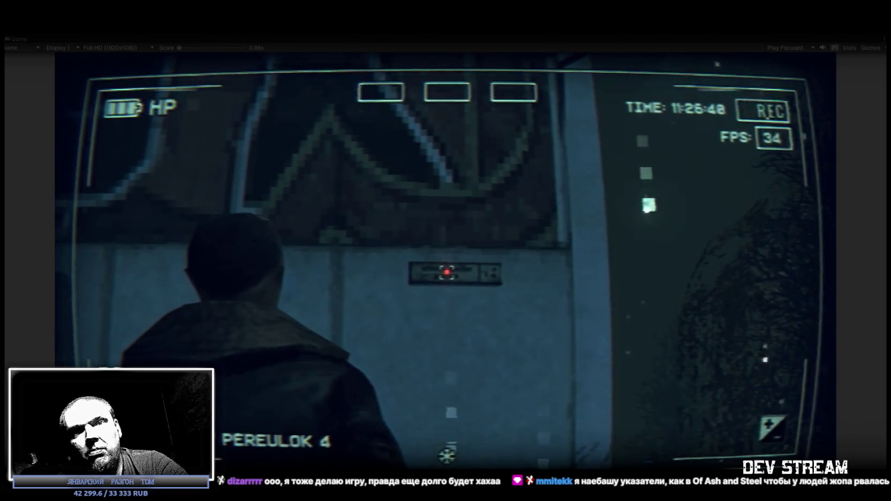
Look around the snowy courtyard and open the in-game pause menu.
key(w)
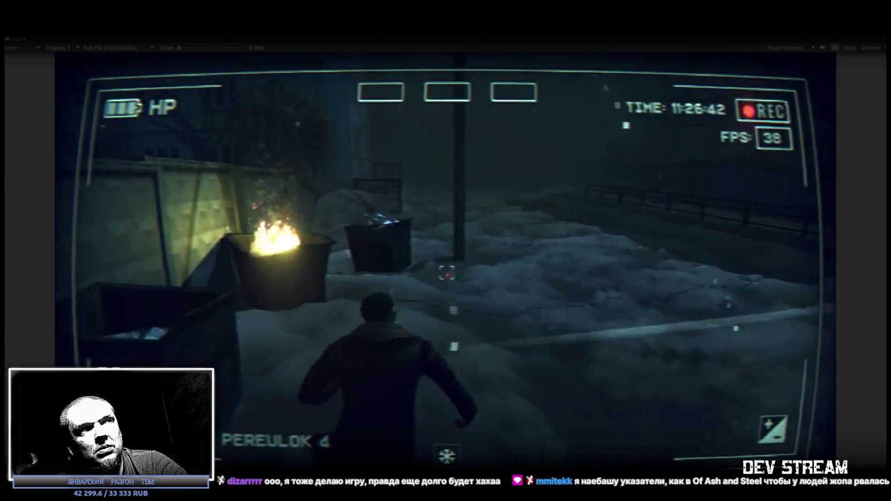
key(w)
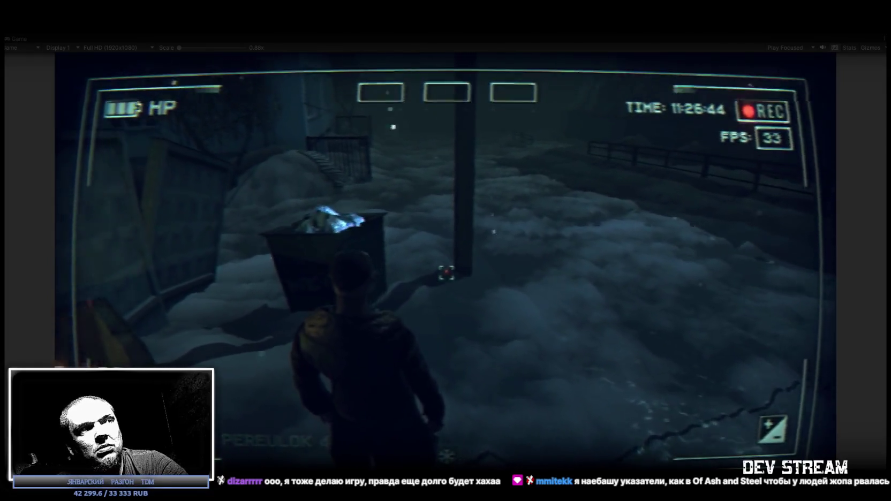
key(w)
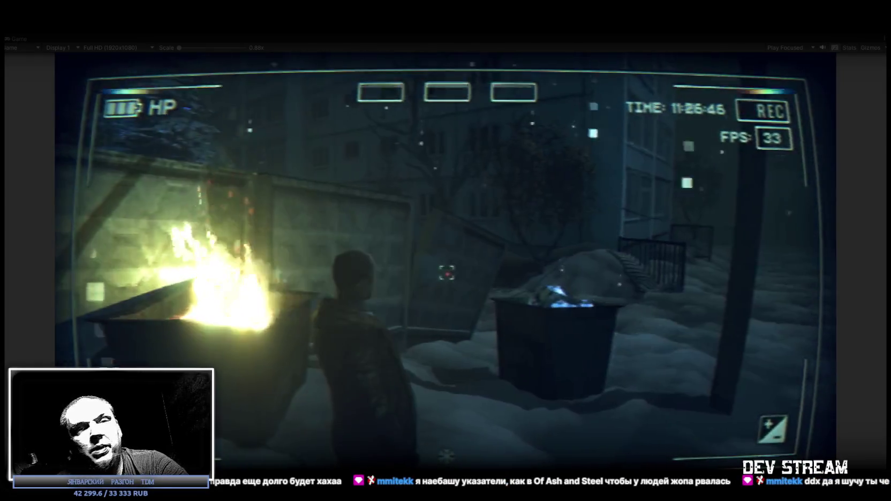
key(w)
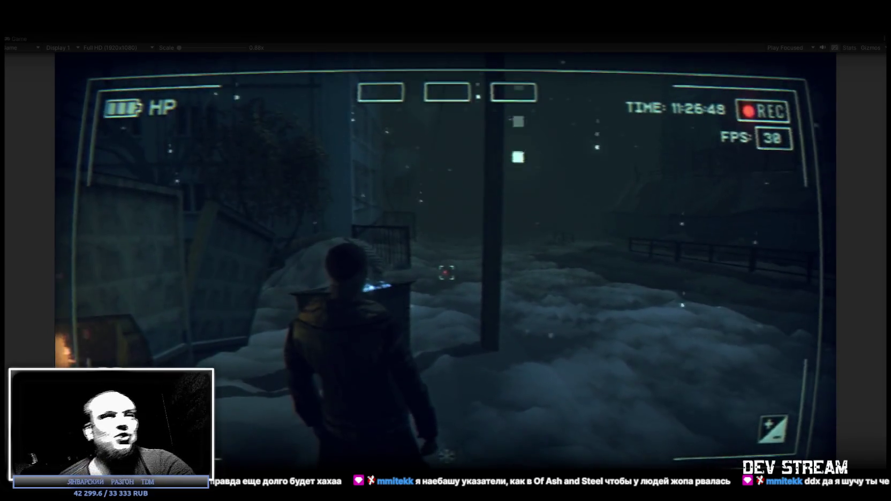
key(Escape)
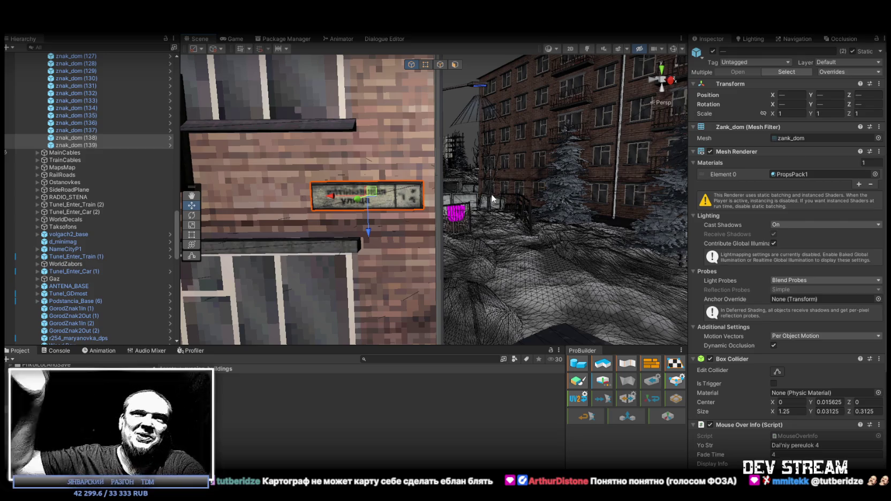
Frame signs znak_dom (138) and (139) in the Scene view.
mouse_move(582, 174)
mouse_down()
mouse_move(337, 262)
mouse_move(14, 227)
mouse_move(812, 225)
mouse_move(795, 230)
mouse_move(834, 250)
mouse_move(883, 297)
mouse_move(134, 215)
mouse_move(308, 193)
mouse_move(570, 225)
mouse_move(756, 231)
mouse_move(712, 211)
mouse_move(760, 196)
mouse_move(375, 190)
mouse_up()
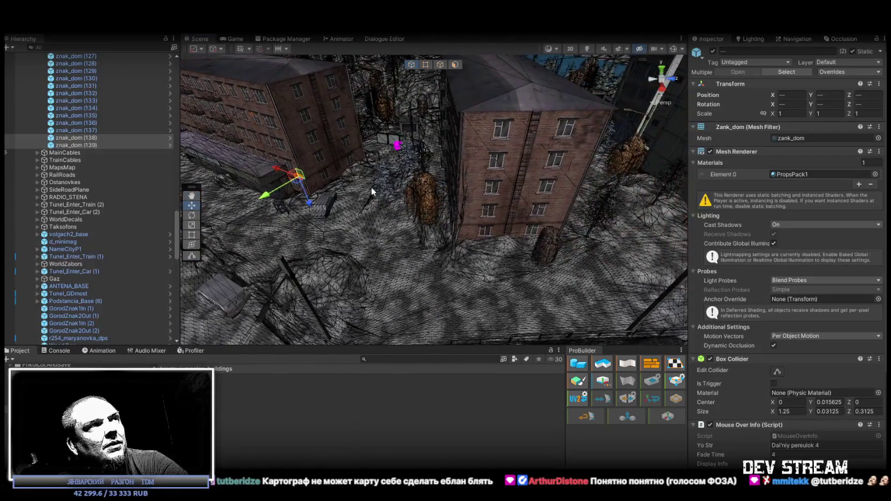
double_click(96, 140)
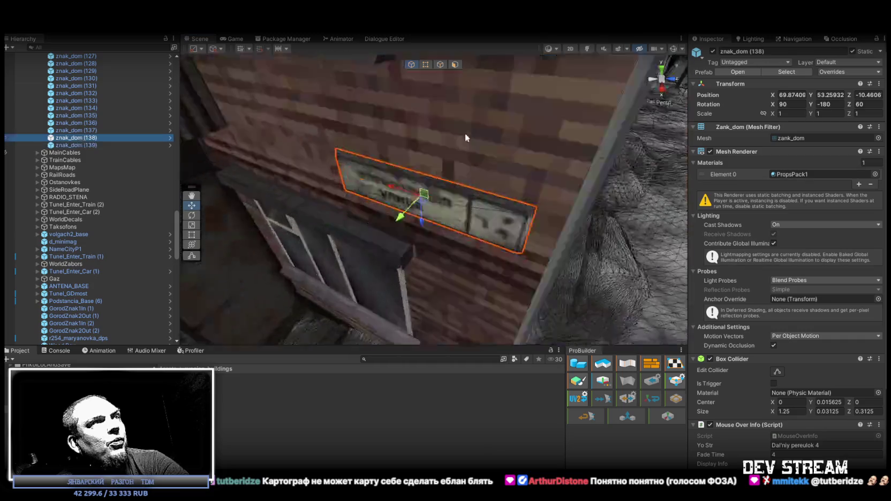
double_click(96, 145)
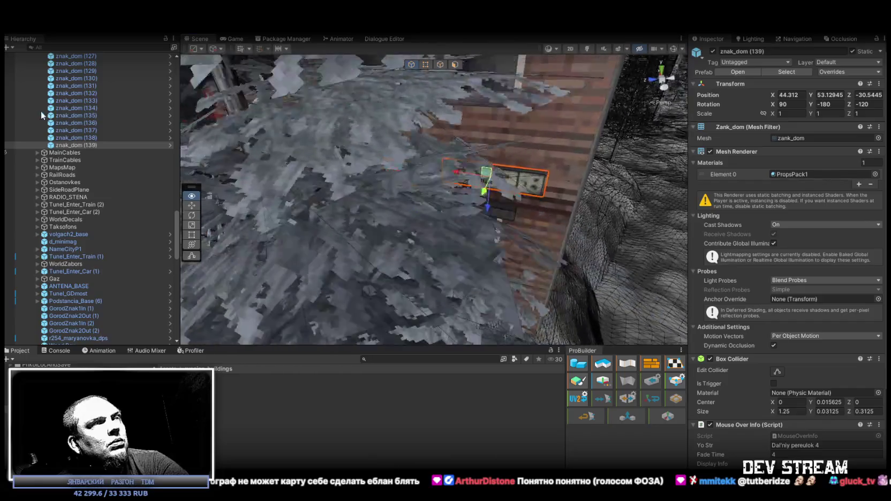
drag(182, 113, 214, 106)
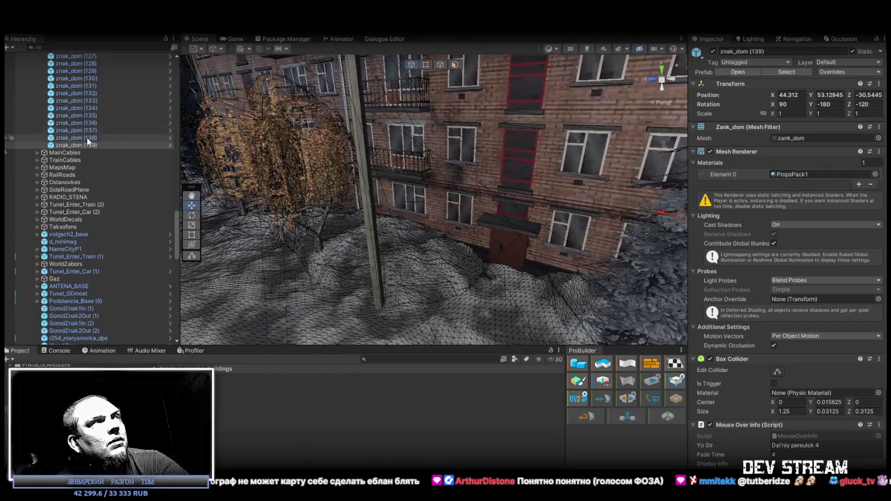
double_click(88, 138)
Duplicate znak_dom (138) as znak_dom (140) and move it onto another wall at X 78.89, Z 12.28.
mouse_move(316, 126)
mouse_down()
mouse_move(810, 144)
mouse_move(780, 164)
mouse_up()
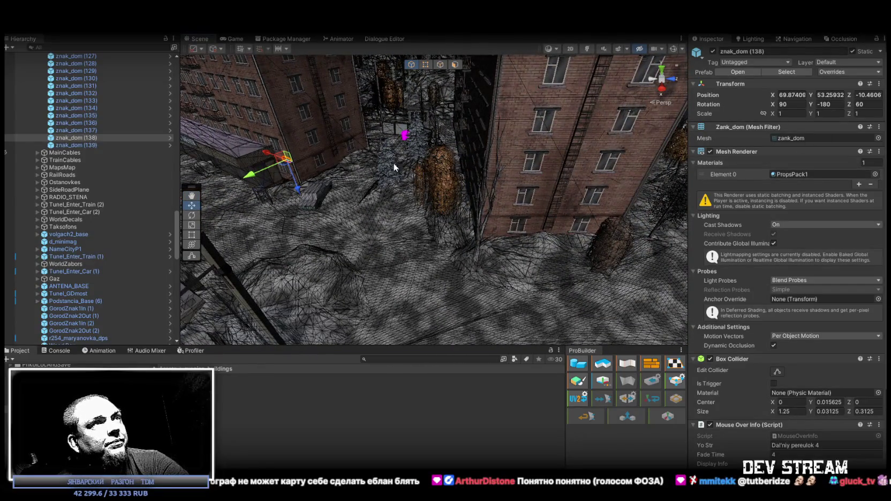
key(ctrl+d)
mouse_move(286, 161)
mouse_down()
mouse_move(518, 229)
mouse_move(499, 196)
mouse_move(550, 138)
mouse_move(573, 155)
mouse_move(247, 163)
mouse_move(489, 191)
mouse_move(509, 225)
mouse_up()
click(871, 105)
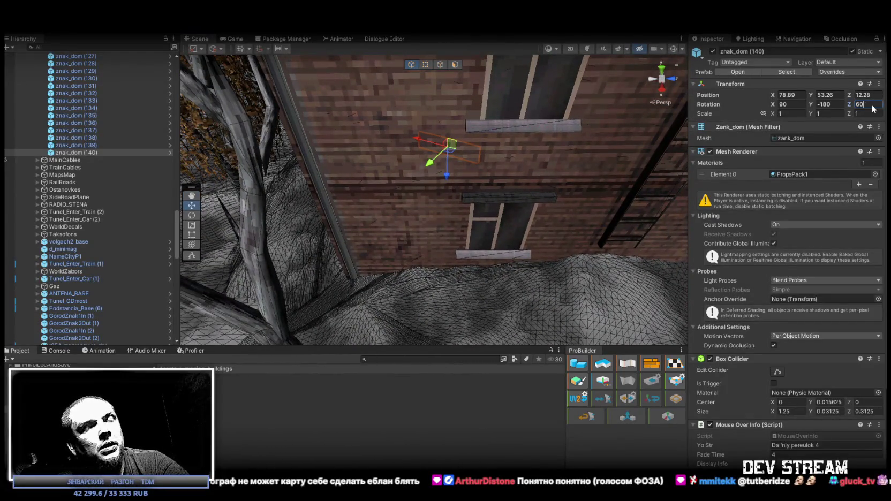
Turn znak_dom (140) level against the wall to rotation 90, -180, 90.
text(0)
mouse_move(442, 156)
mouse_down()
mouse_move(391, 224)
mouse_move(486, 216)
mouse_up()
key(e)
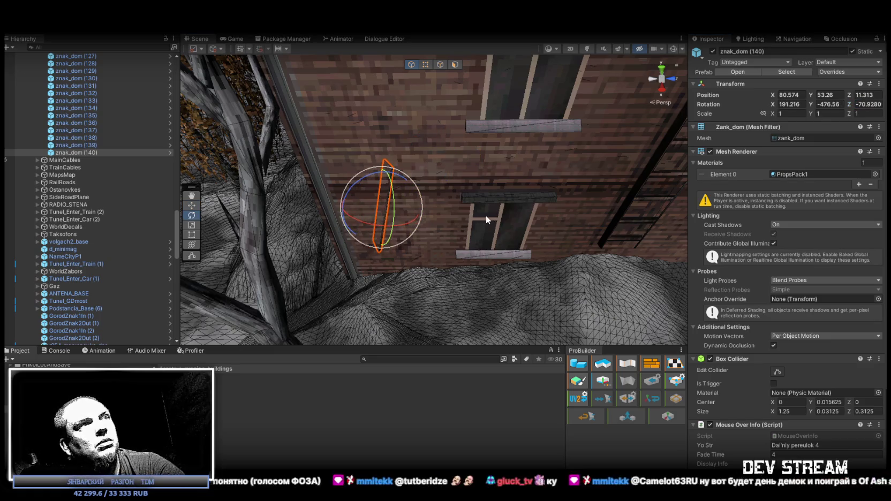
drag(419, 218, 509, 215)
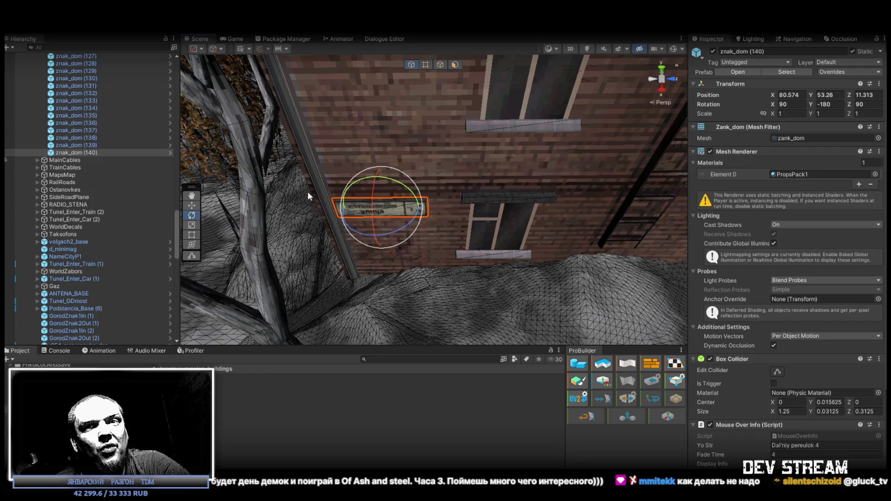
mouse_move(299, 183)
mouse_down()
mouse_move(416, 156)
mouse_move(433, 184)
mouse_move(411, 157)
mouse_move(416, 228)
mouse_move(182, 251)
mouse_up()
key(w)
key(ctrl+d)
Move znak_dom (141) to another building, rotate it to Z 180, and slide it to X 49.033.
mouse_move(270, 140)
mouse_down()
mouse_move(499, 224)
mouse_move(461, 160)
mouse_up()
scroll(457, 162, up, 6)
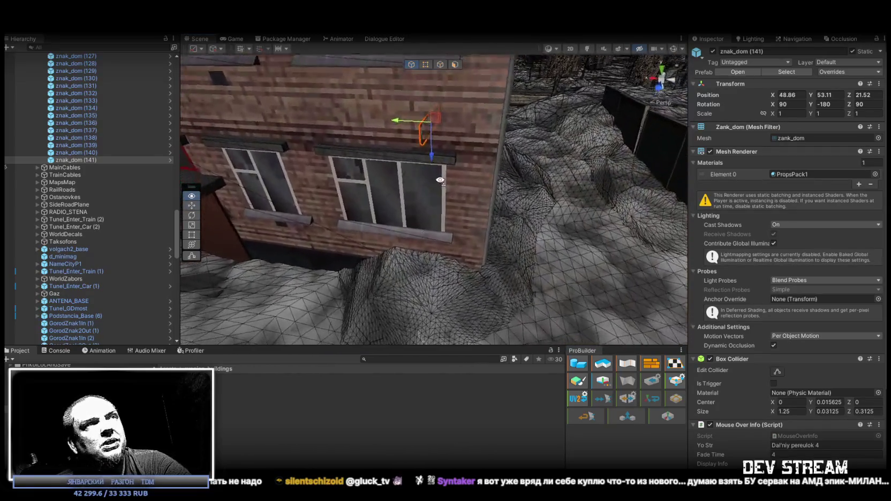
key(e)
mouse_move(458, 151)
mouse_down()
mouse_move(593, 167)
mouse_move(574, 173)
mouse_move(506, 131)
mouse_move(435, 172)
mouse_move(442, 174)
mouse_up()
key(w)
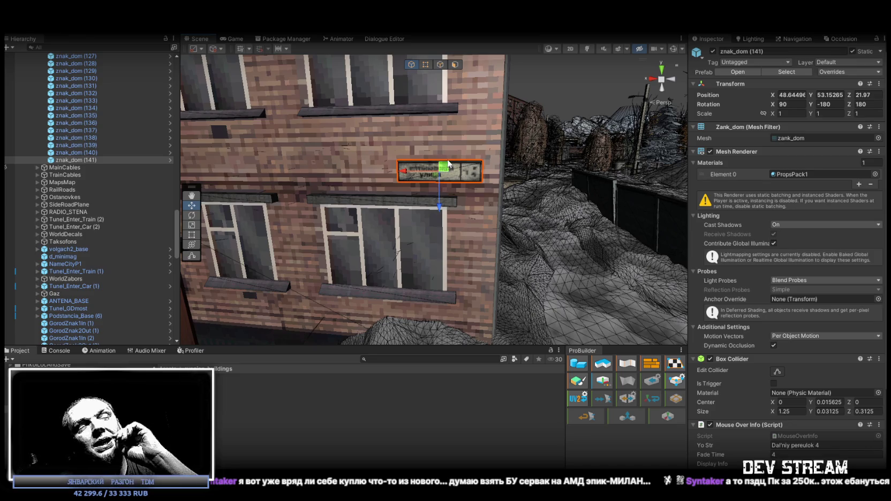
drag(448, 164, 420, 169)
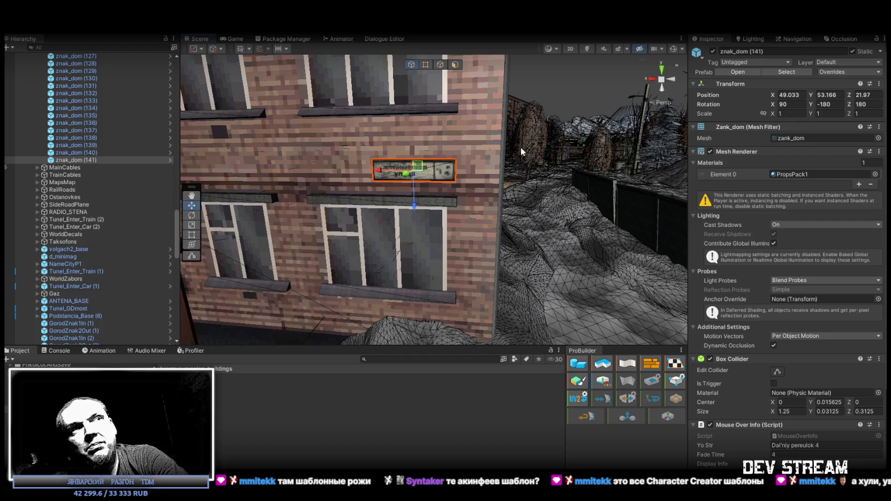
mouse_move(492, 158)
mouse_down()
mouse_move(424, 168)
mouse_move(450, 169)
mouse_up()
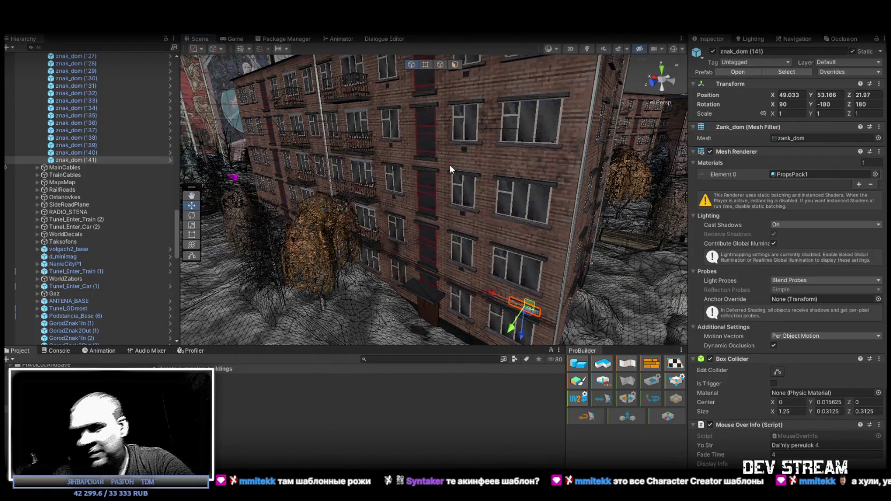
mouse_move(450, 168)
mouse_down()
mouse_move(350, 231)
mouse_move(504, 237)
mouse_up()
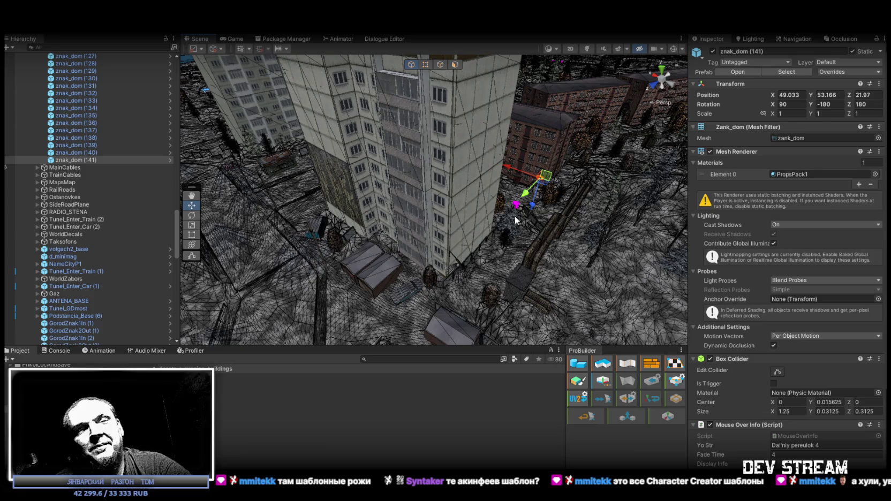
mouse_move(516, 220)
mouse_down()
mouse_move(511, 236)
mouse_move(511, 222)
mouse_move(490, 227)
mouse_up()
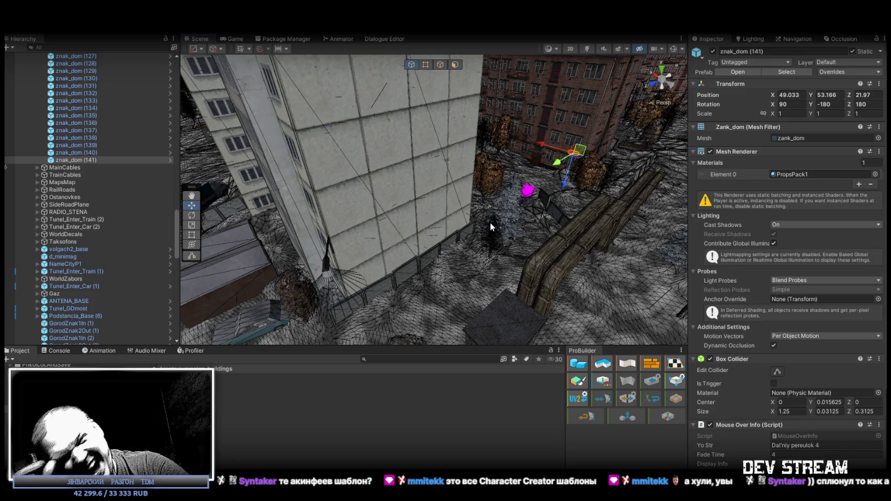
mouse_move(590, 195)
mouse_down()
mouse_move(532, 242)
mouse_move(538, 225)
mouse_up()
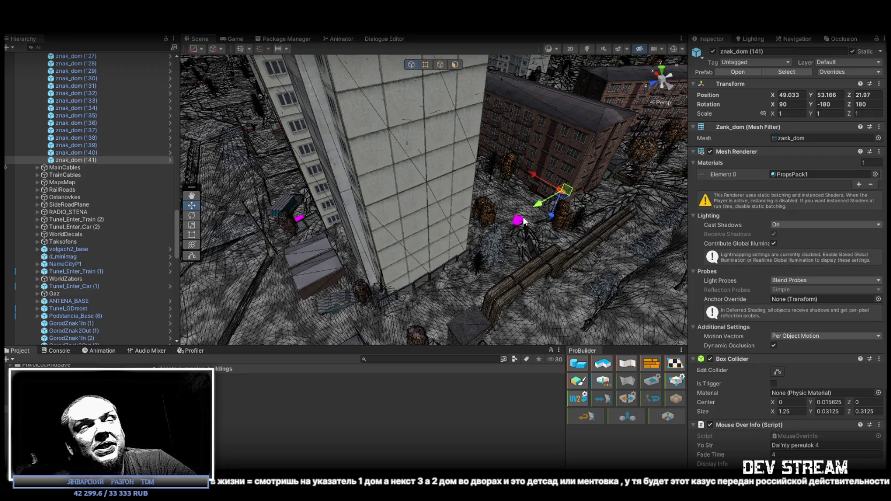
drag(475, 146, 410, 124)
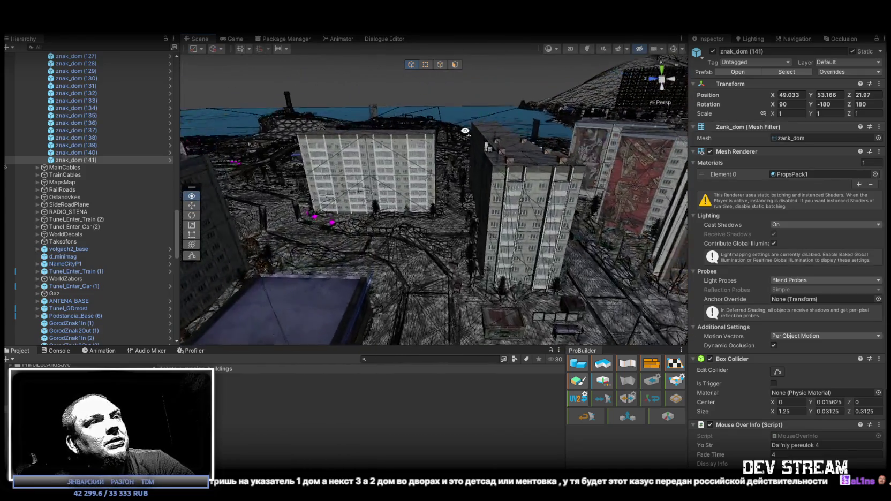
key(f)
Revisit the sign object's name field, then search the Project assets for znak_dom.
click(748, 51)
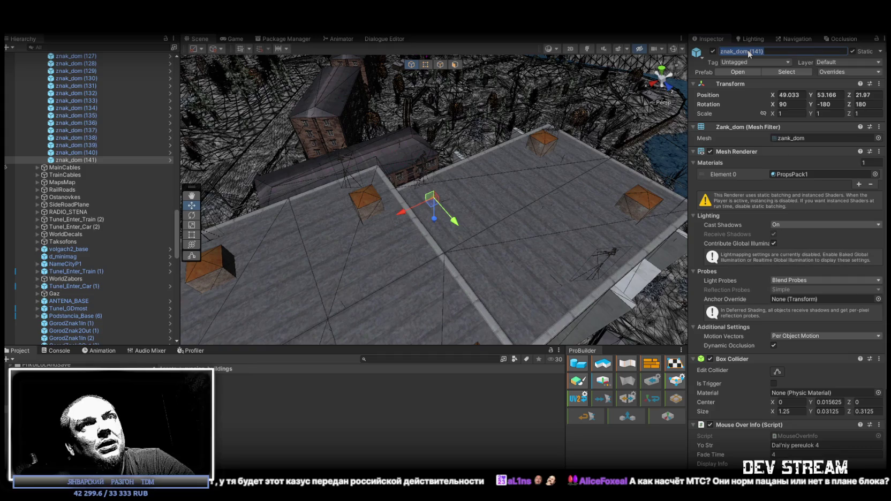
key(ctrl+z)
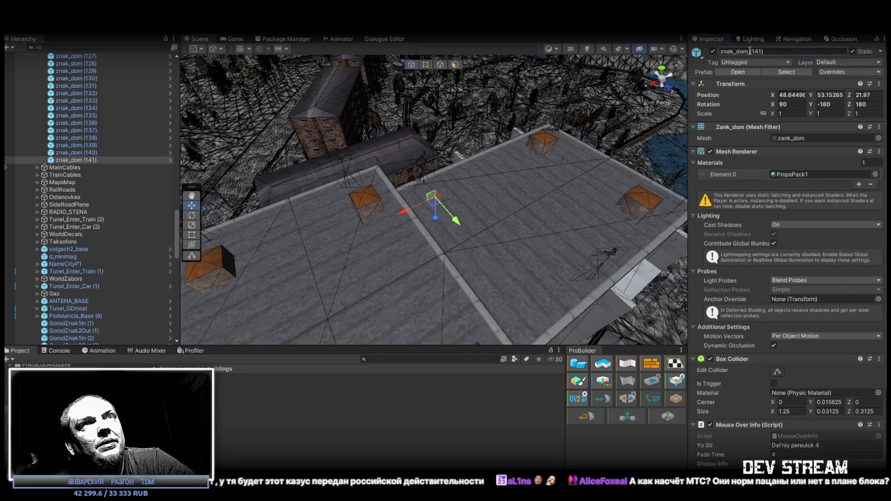
click(404, 359)
text(znak_dom)
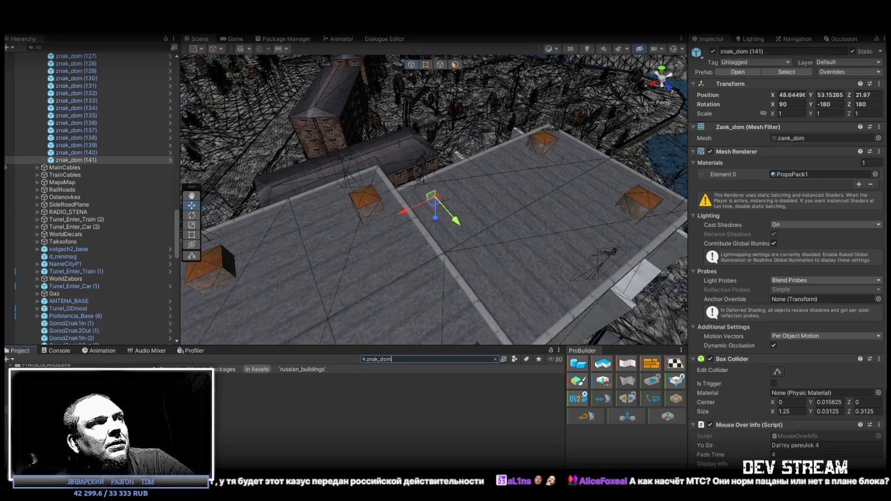
key(Down)
Inspect the znak_dom and znak_int prefabs, rotating each preview to face front.
click(494, 360)
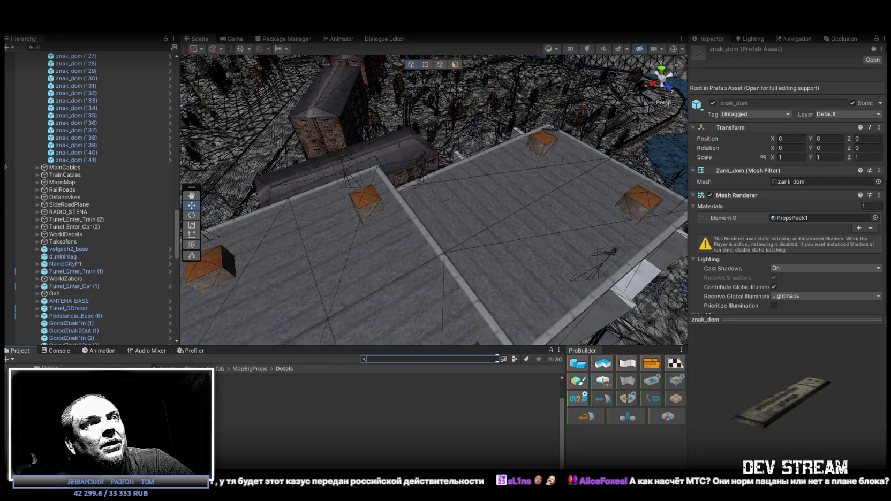
drag(816, 389, 763, 392)
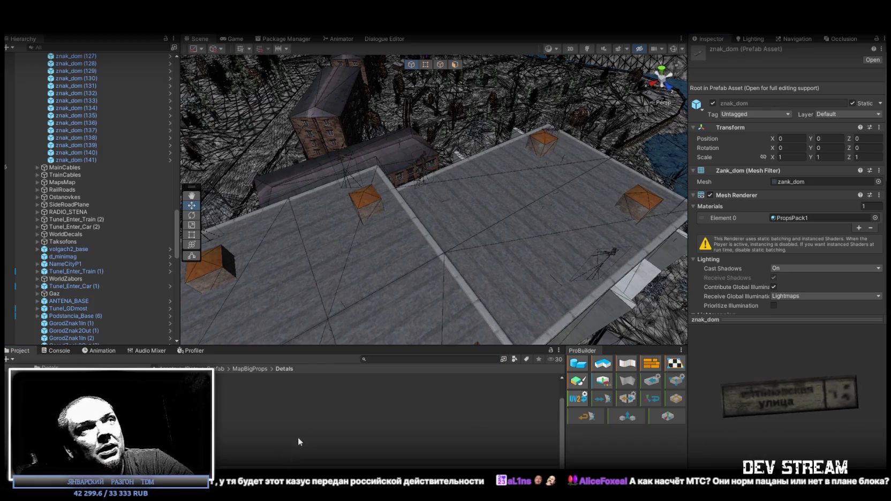
click(372, 468)
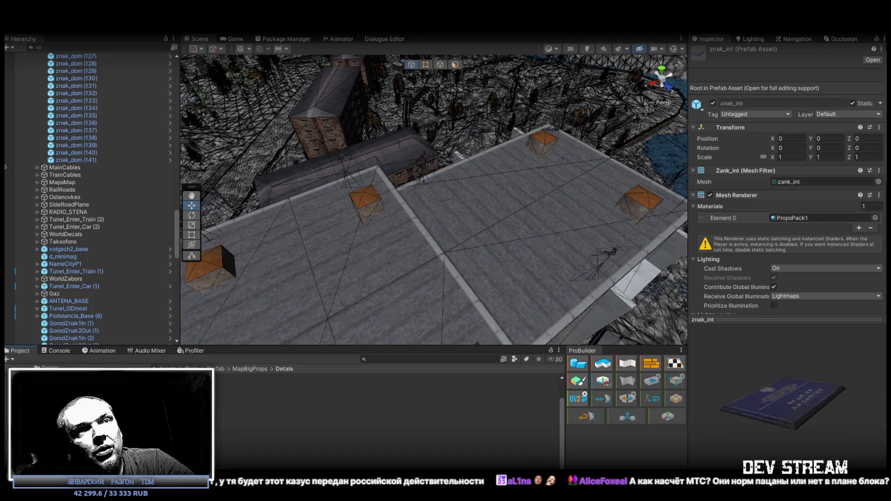
click(373, 468)
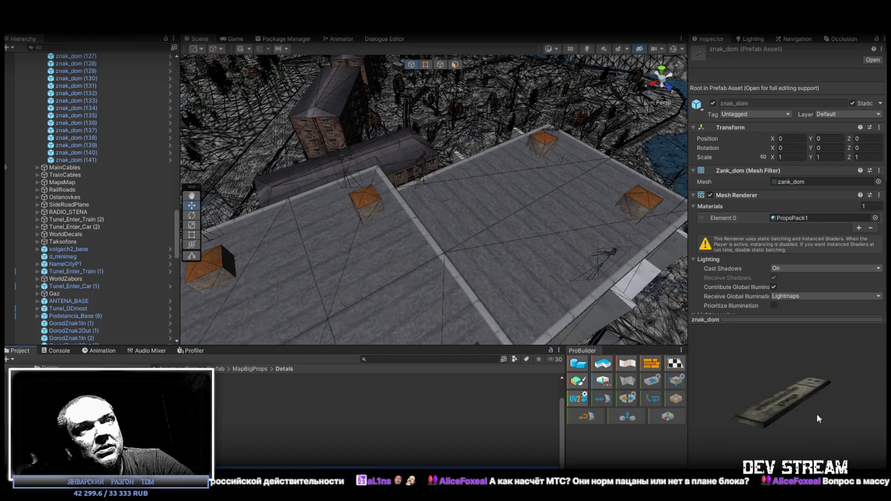
mouse_move(805, 419)
mouse_down()
mouse_move(777, 441)
mouse_move(820, 400)
mouse_up()
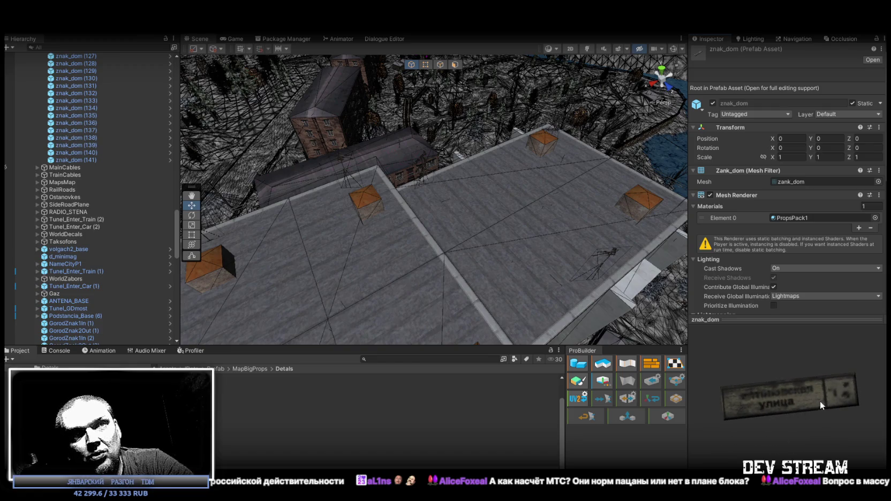
key(Right)
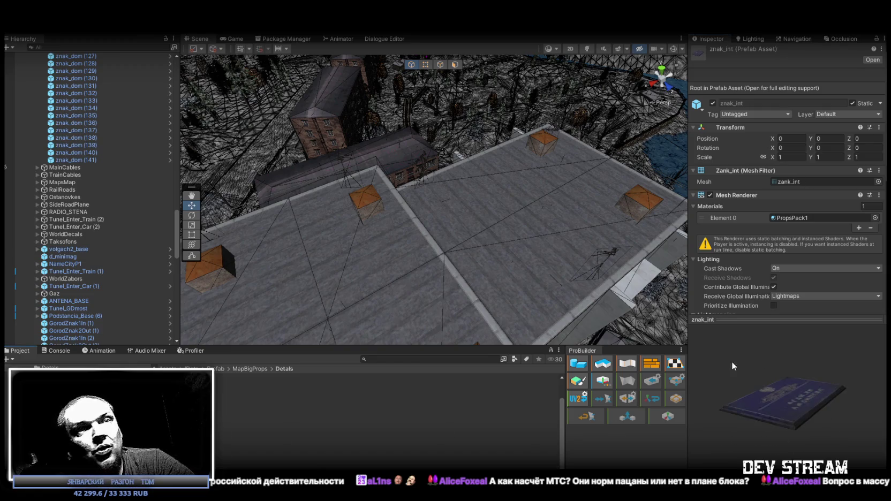
mouse_move(815, 376)
mouse_down()
mouse_move(773, 439)
mouse_move(749, 444)
mouse_move(763, 445)
mouse_up()
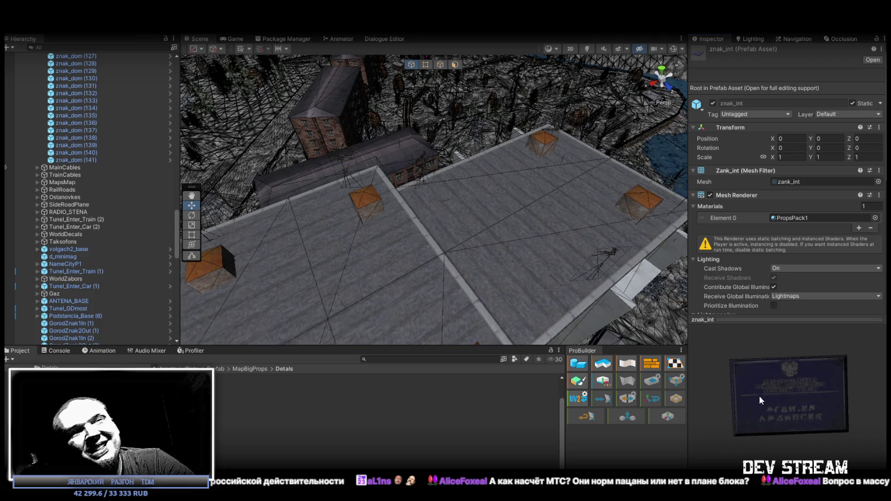